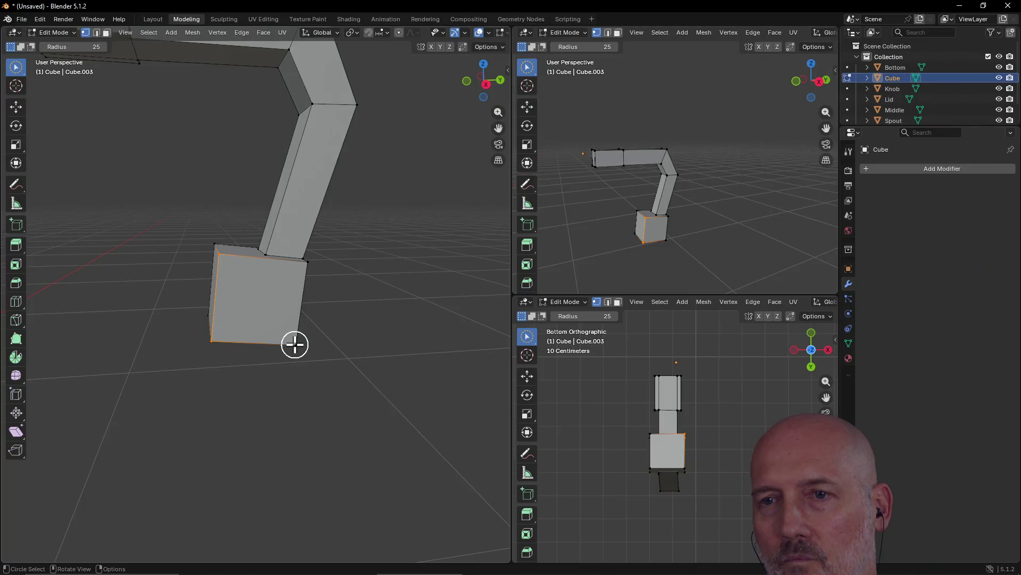
Select the corner vertices of one face of the handle's bottom block, then drop one corner
shift+click(298, 341)
shift+click(307, 268)
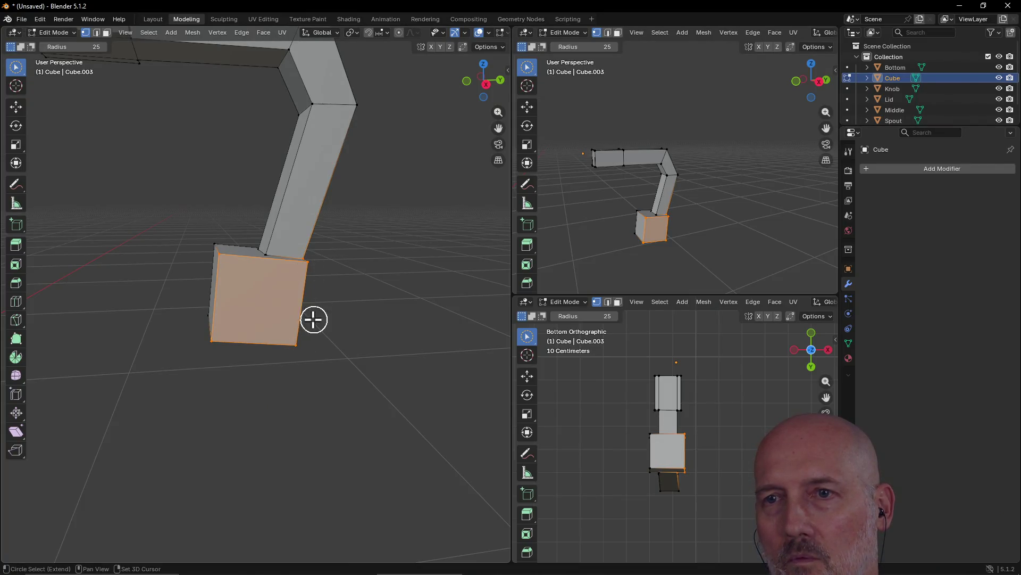
scroll(371, 269, up, 3)
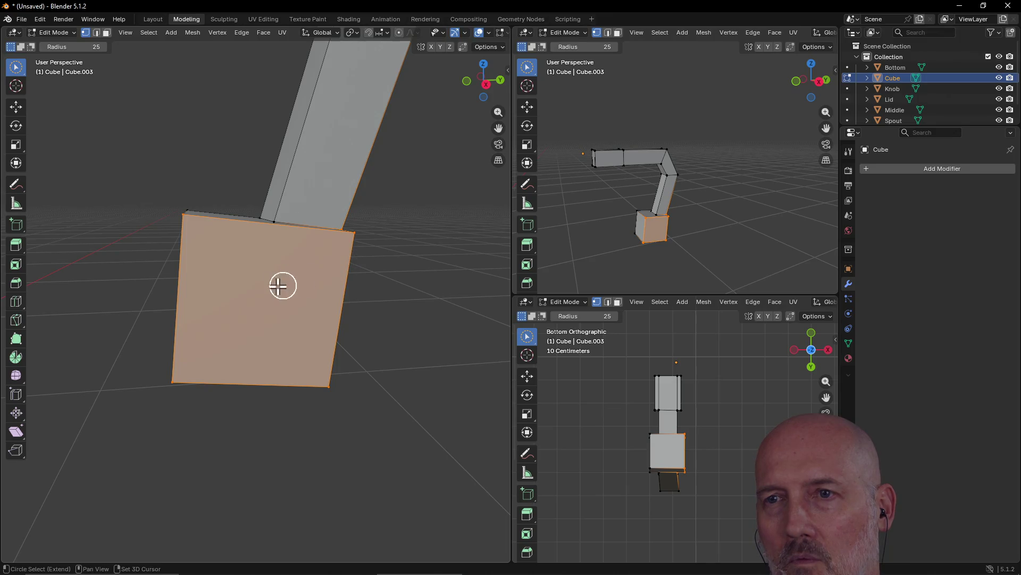
middle_drag(367, 266, 302, 283)
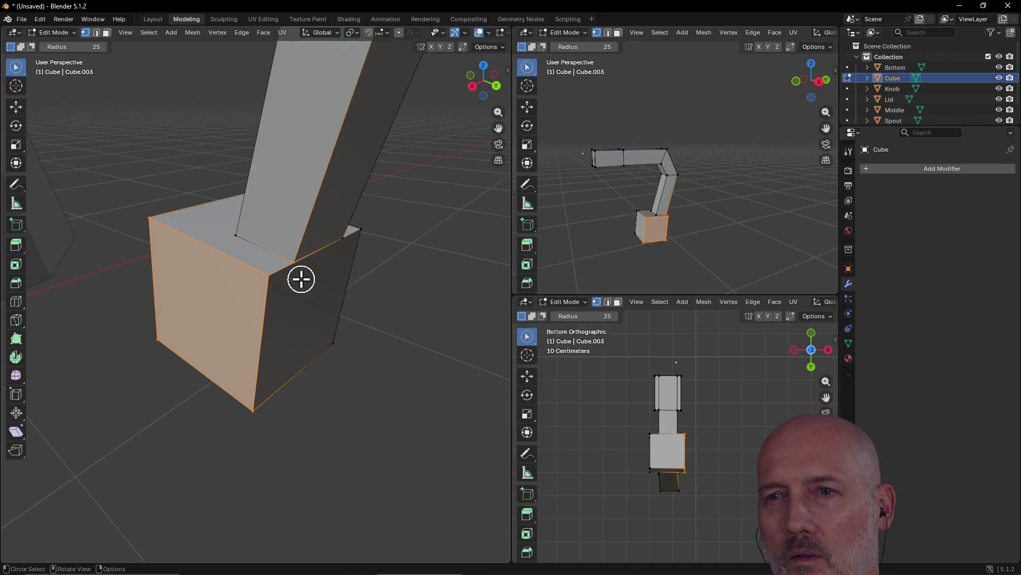
ctrl+click(293, 260)
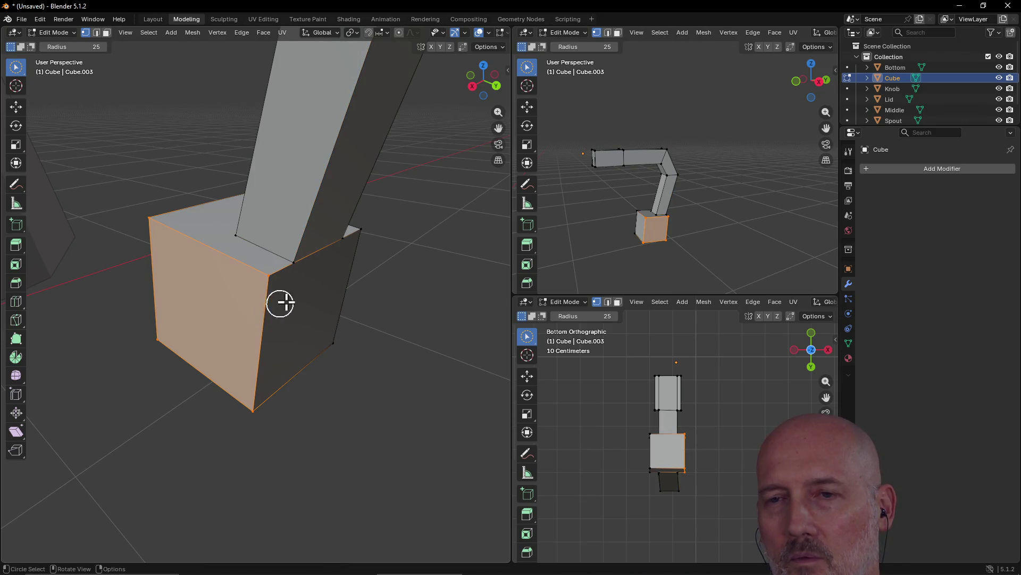
mouse_move(255, 306)
middle_down()
mouse_move(206, 298)
mouse_move(202, 275)
middle_up()
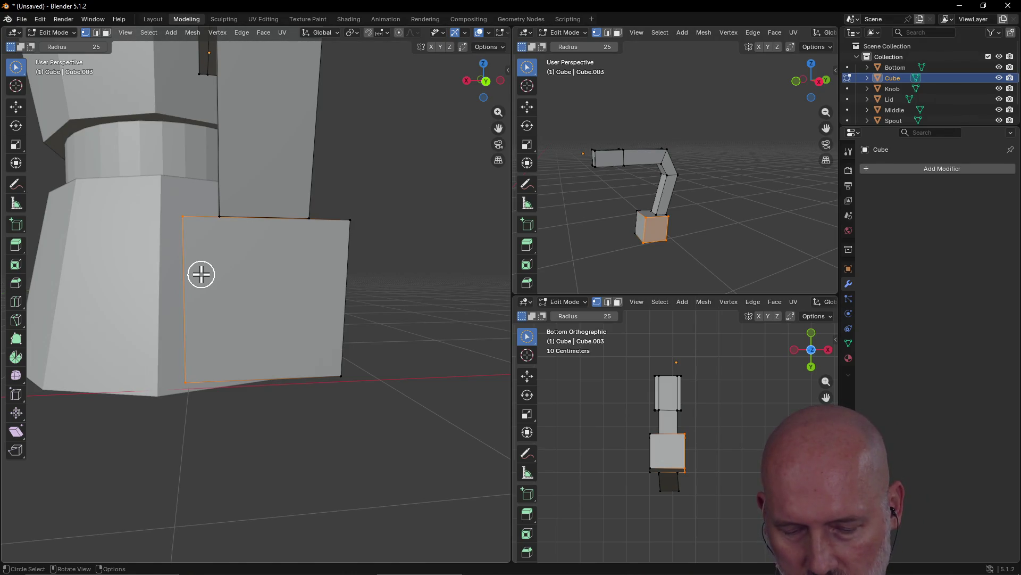
Slide the selected side of the bottom block along the X axis
key(g)
key(x)
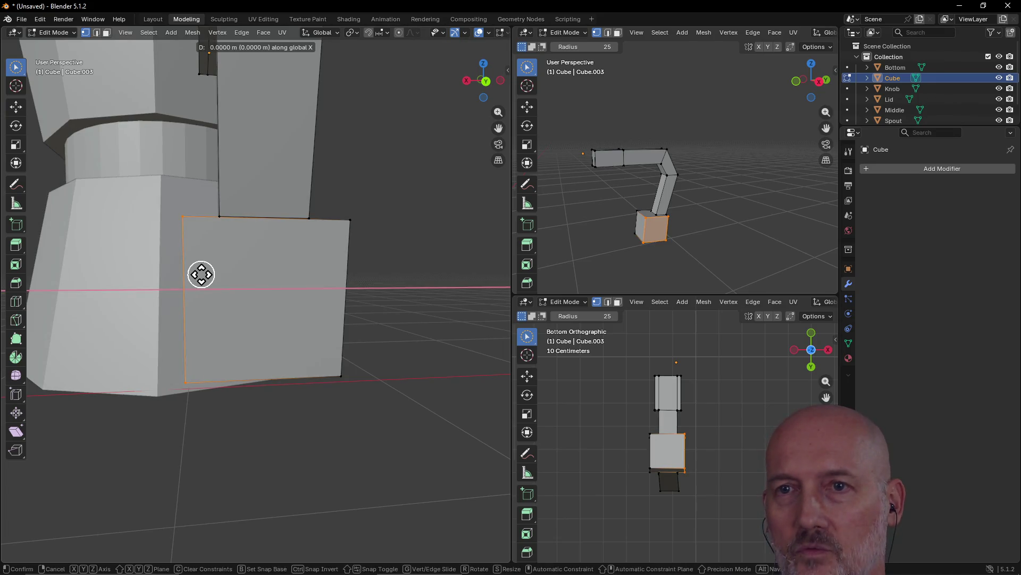
click(230, 277)
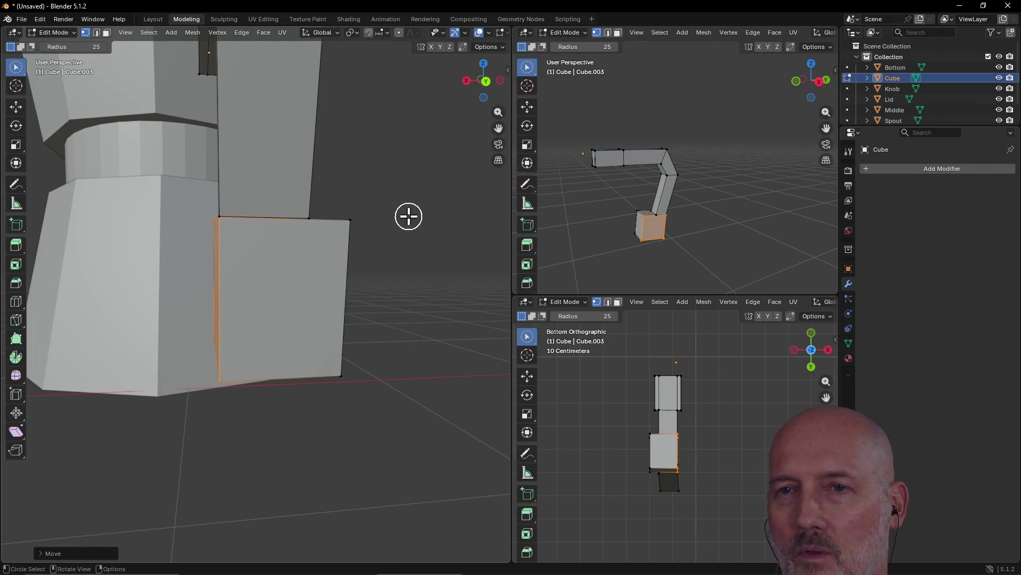
mouse_move(409, 216)
middle_down()
mouse_move(266, 303)
mouse_move(196, 326)
mouse_move(119, 298)
mouse_move(174, 305)
mouse_move(272, 276)
mouse_move(310, 217)
mouse_move(283, 229)
middle_up()
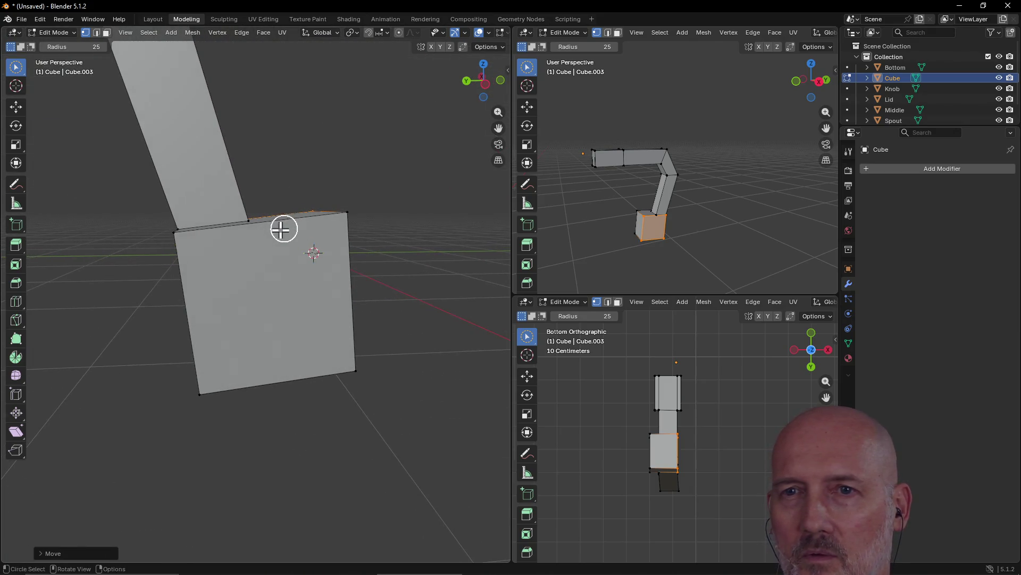
Undo a stray change and select the block's whole front face
click(171, 235)
middle_drag(173, 248, 174, 237)
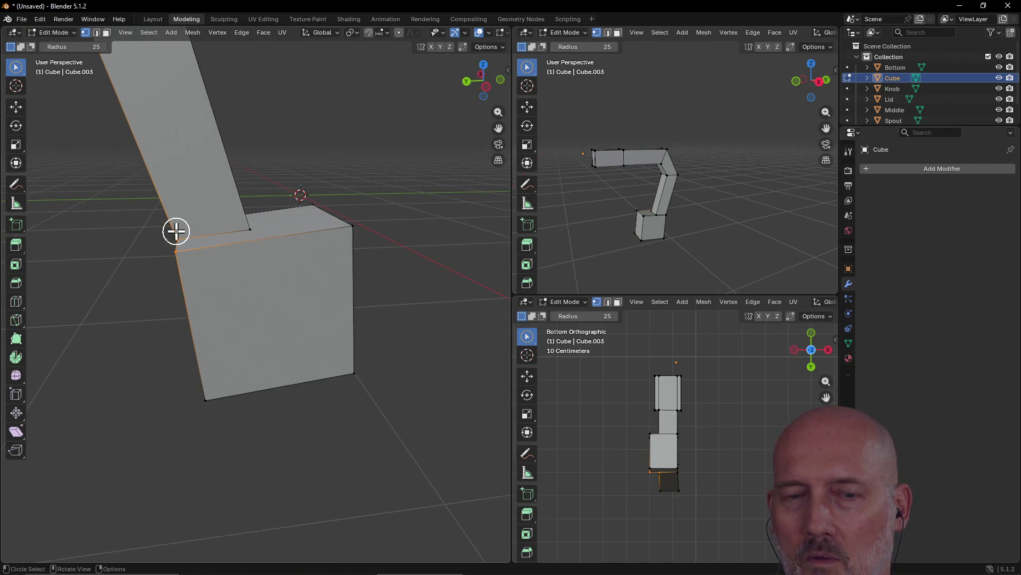
key(ctrl+z)
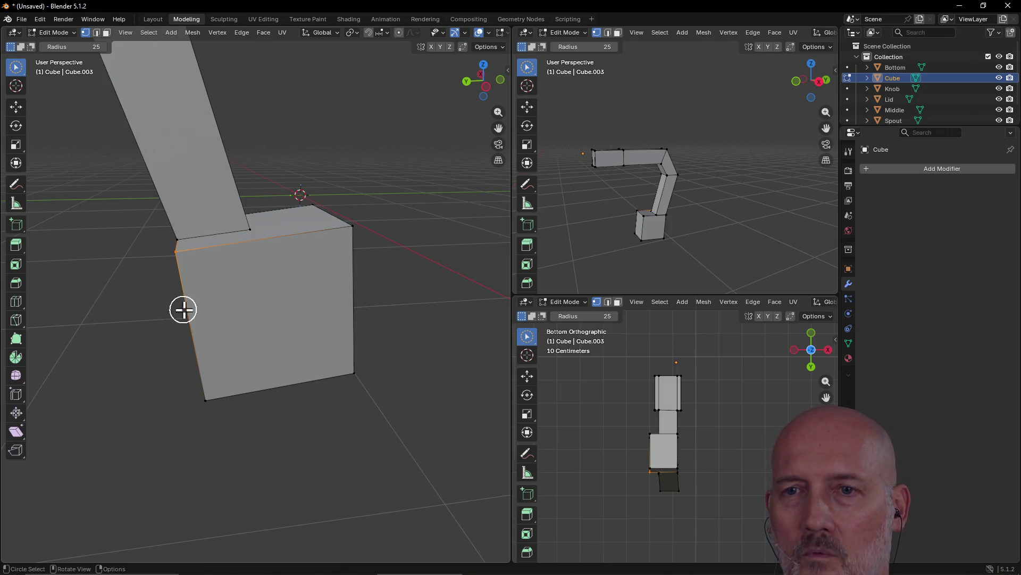
shift+click(210, 399)
mouse_move(349, 375)
shift+mouse_down()
mouse_move(365, 322)
mouse_move(351, 233)
shift+mouse_up()
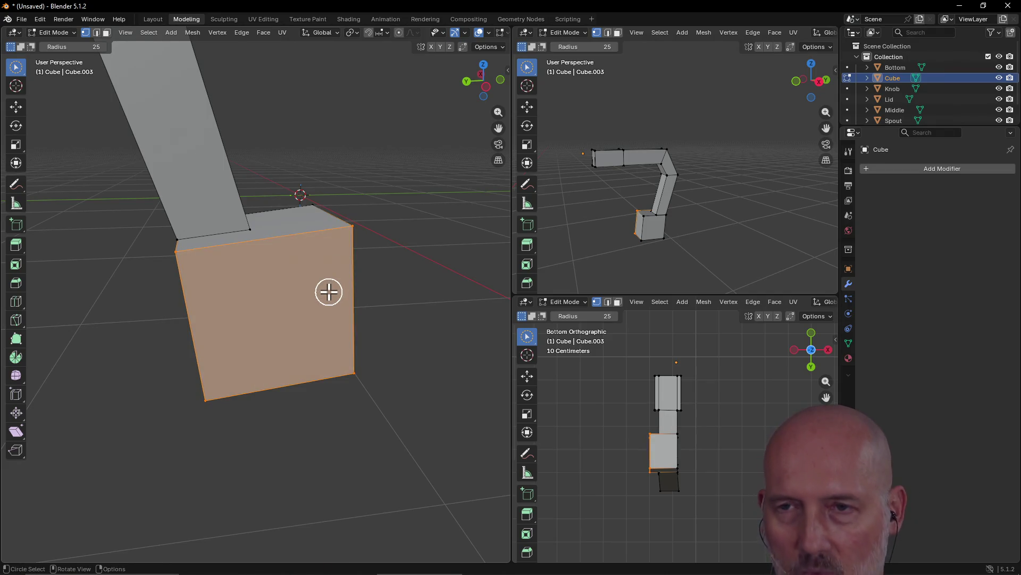
Move the block's front face along X to narrow the bottom block
key(g)
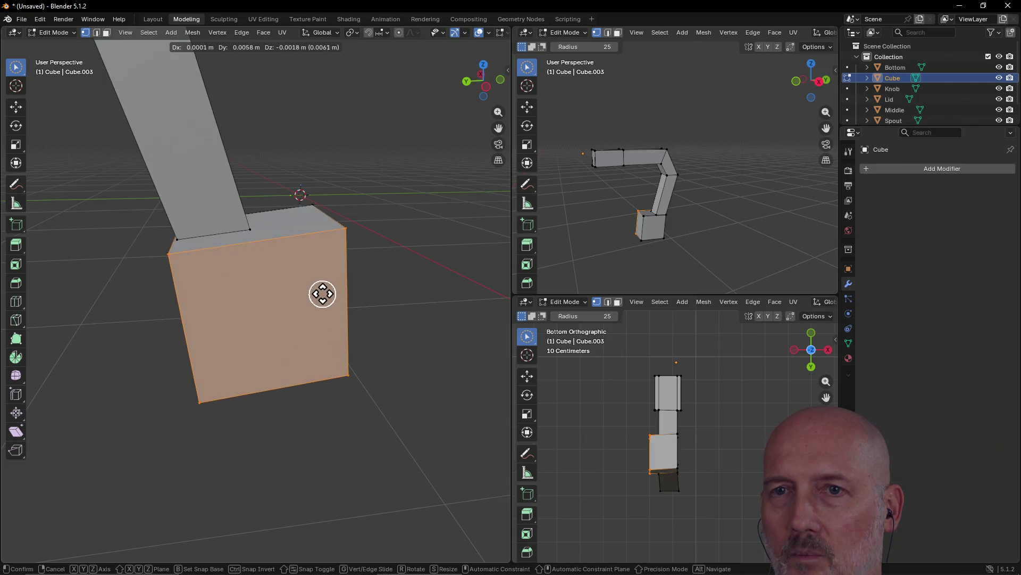
key(x)
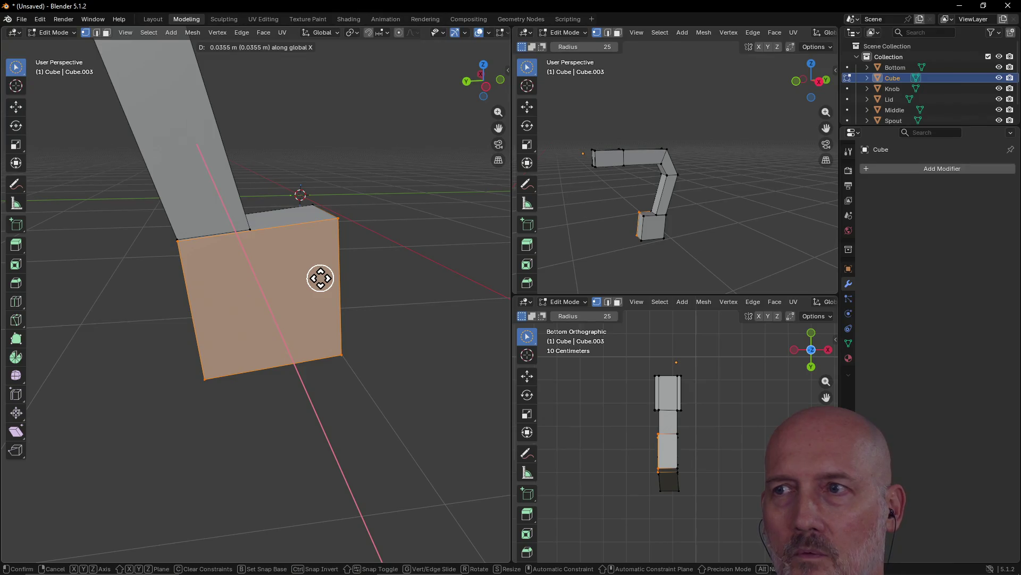
click(320, 277)
mouse_move(366, 245)
middle_down()
mouse_move(314, 276)
mouse_move(449, 232)
mouse_move(438, 296)
mouse_move(342, 312)
mouse_move(457, 296)
middle_up()
mouse_move(310, 333)
middle_down()
mouse_move(399, 330)
mouse_move(420, 369)
mouse_move(464, 391)
mouse_move(506, 376)
mouse_move(41, 346)
mouse_move(6, 357)
mouse_move(506, 356)
mouse_move(20, 356)
mouse_move(477, 340)
mouse_move(436, 331)
middle_up()
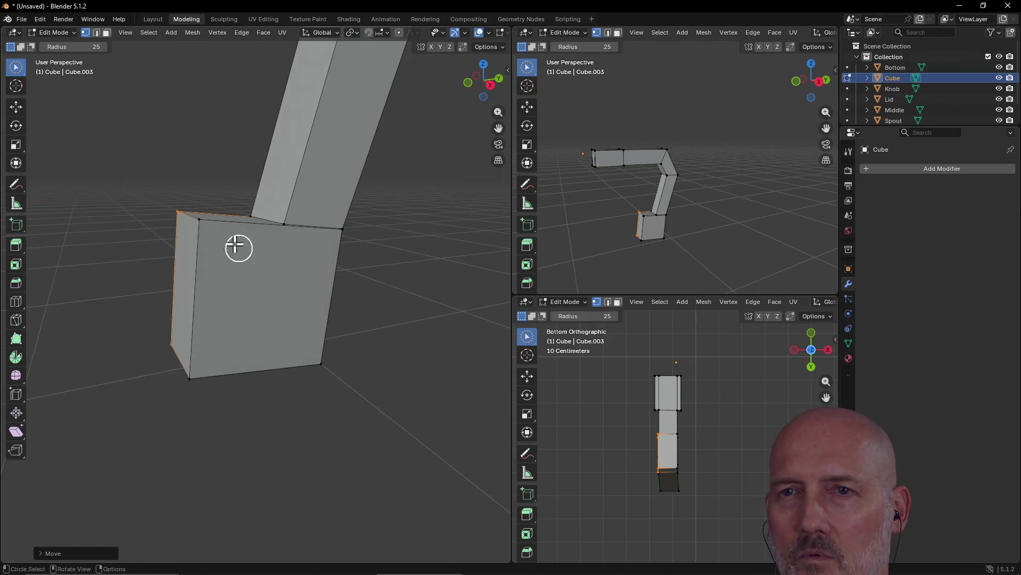
Select the left face of the bottom block
mouse_move(199, 217)
mouse_down()
mouse_move(190, 378)
mouse_move(332, 372)
mouse_up()
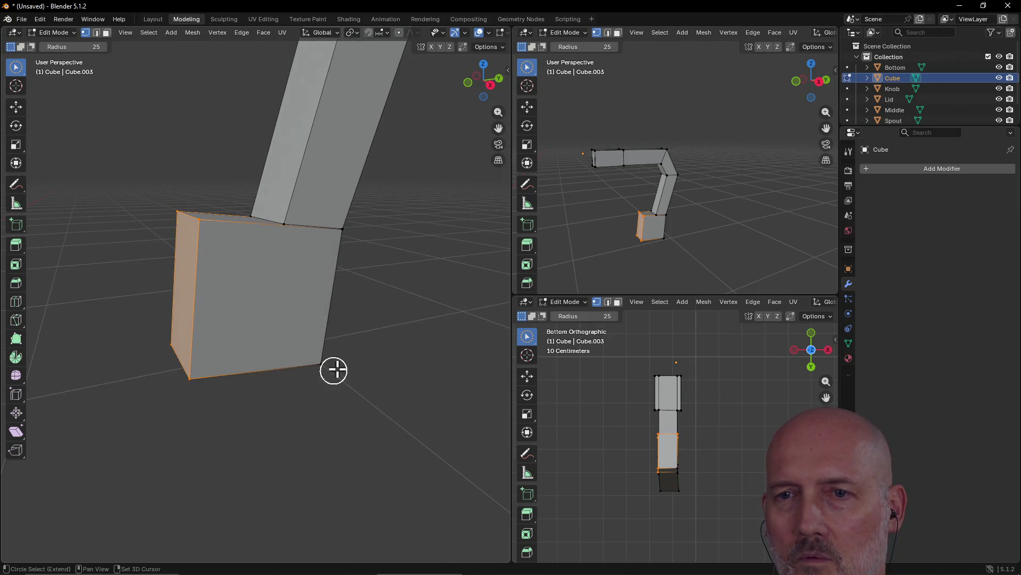
mouse_move(378, 344)
middle_down()
mouse_move(383, 331)
mouse_move(283, 329)
middle_up()
scroll(283, 329, up, 2)
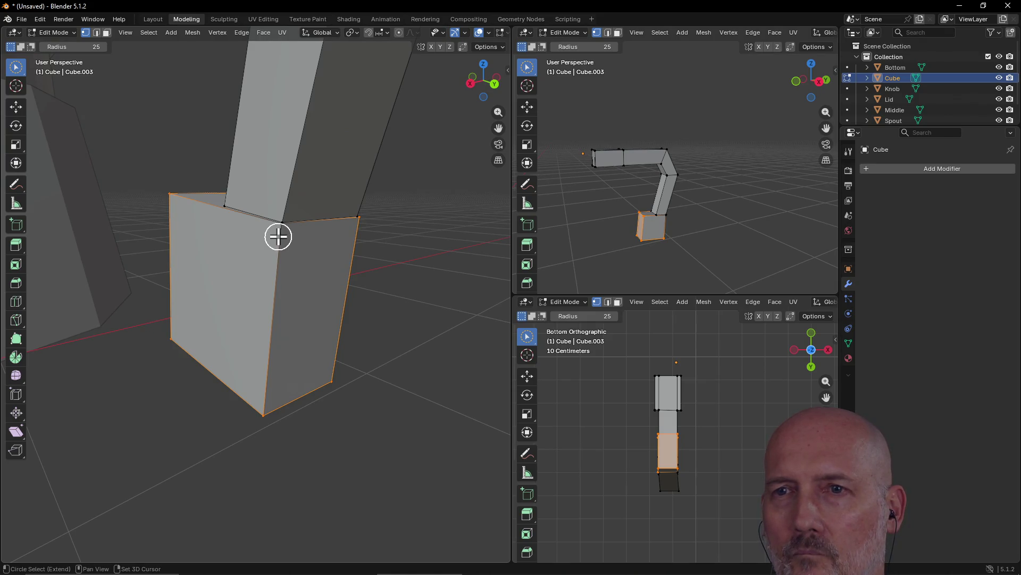
Select the whole bottom block and tilt it by rotating around the Y axis
click(278, 236)
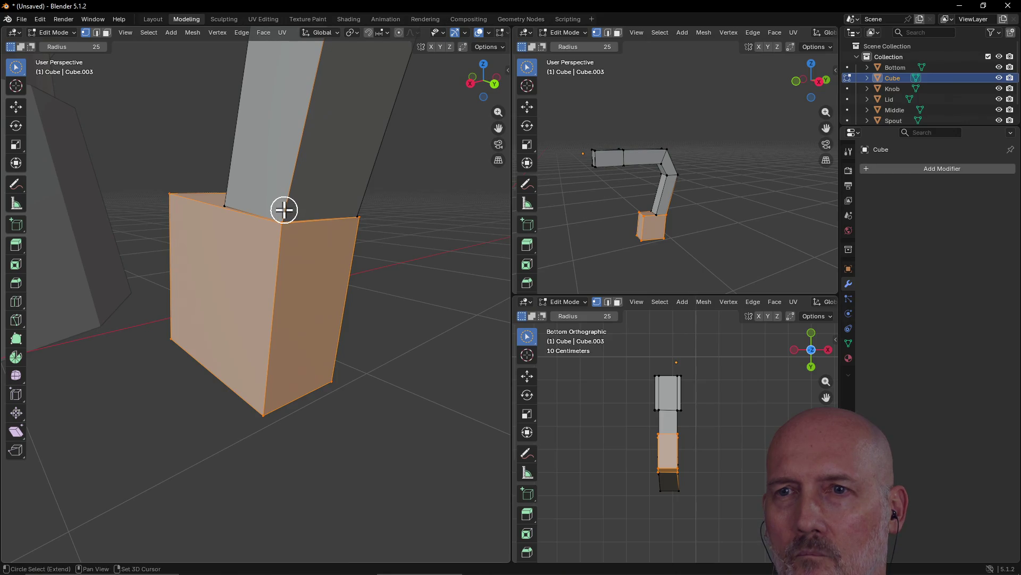
scroll(292, 212, up, 5)
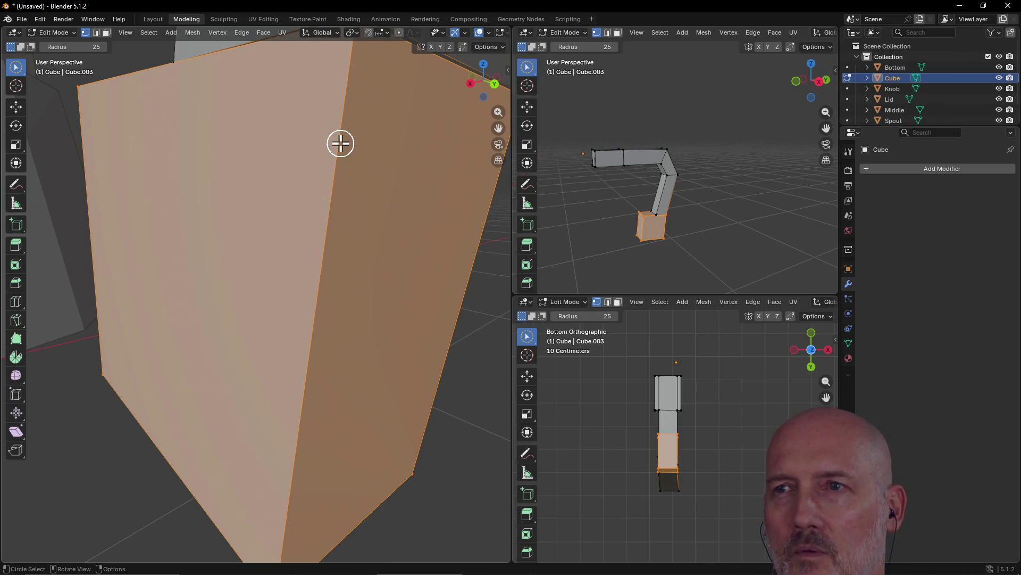
middle_drag(340, 148, 326, 183)
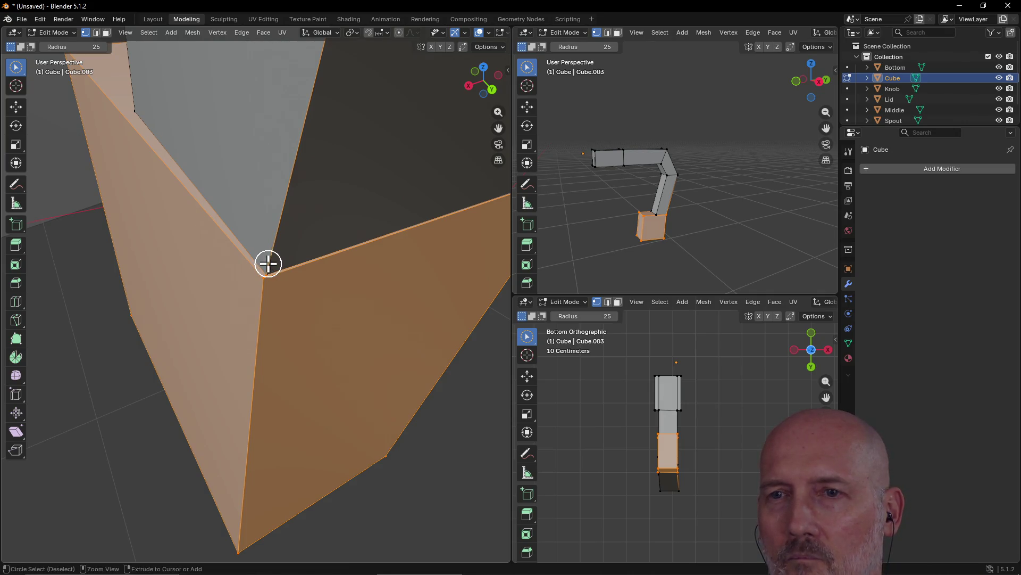
middle_drag(269, 253, 285, 245)
scroll(284, 244, down, 2)
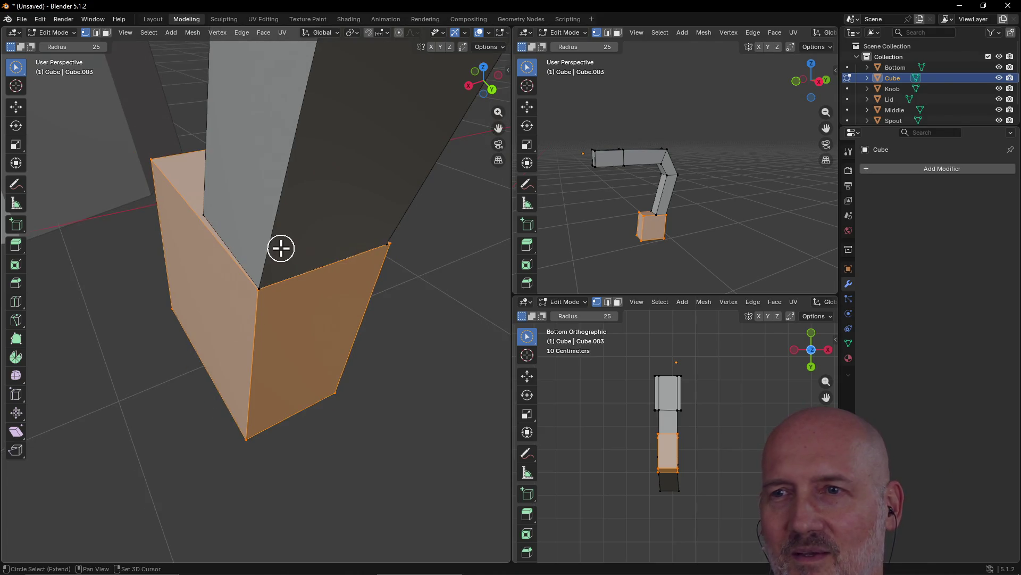
mouse_move(225, 262)
middle_down()
mouse_move(237, 251)
mouse_move(418, 313)
mouse_move(392, 274)
middle_up()
key(r)
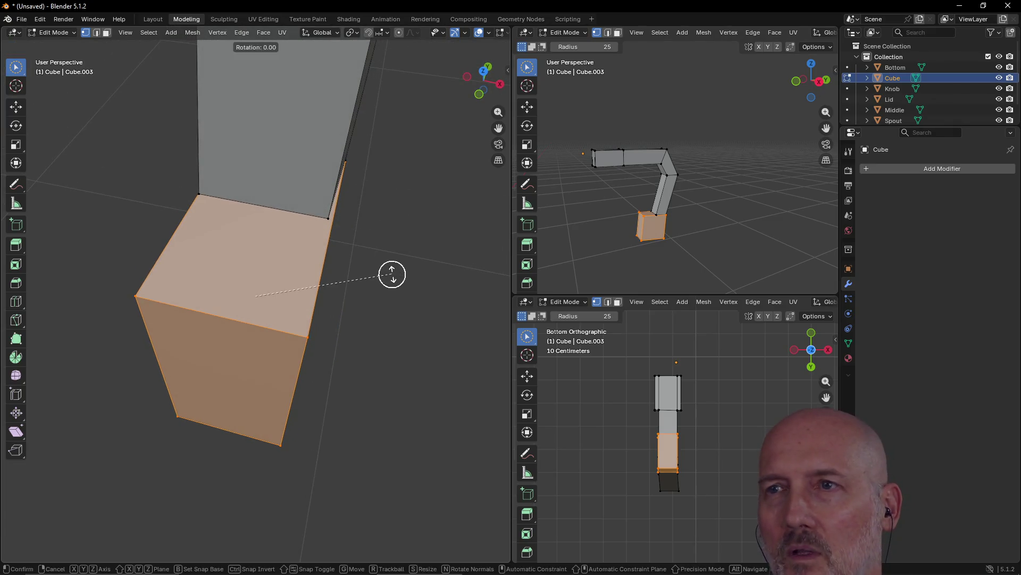
key(x)
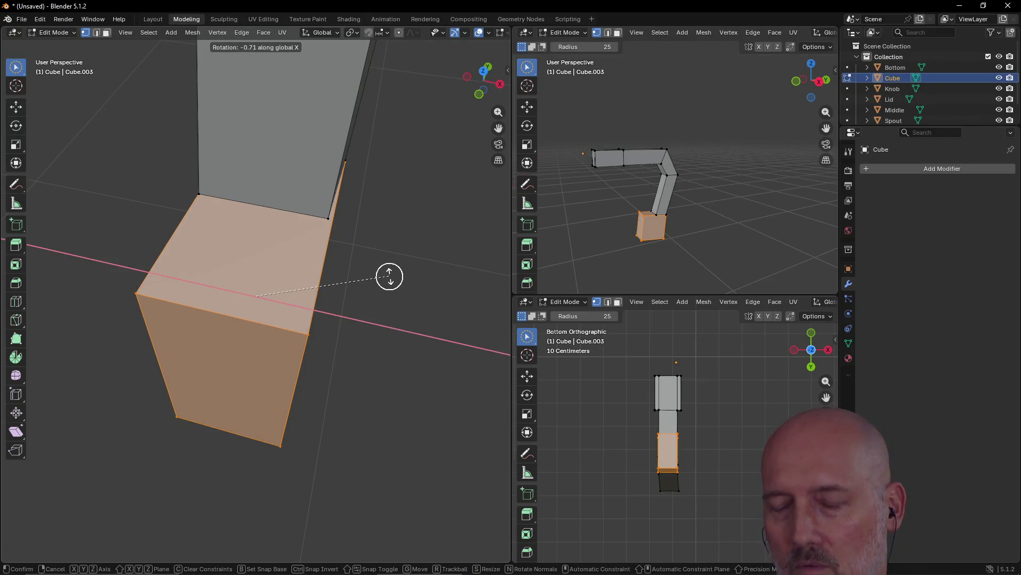
key(y)
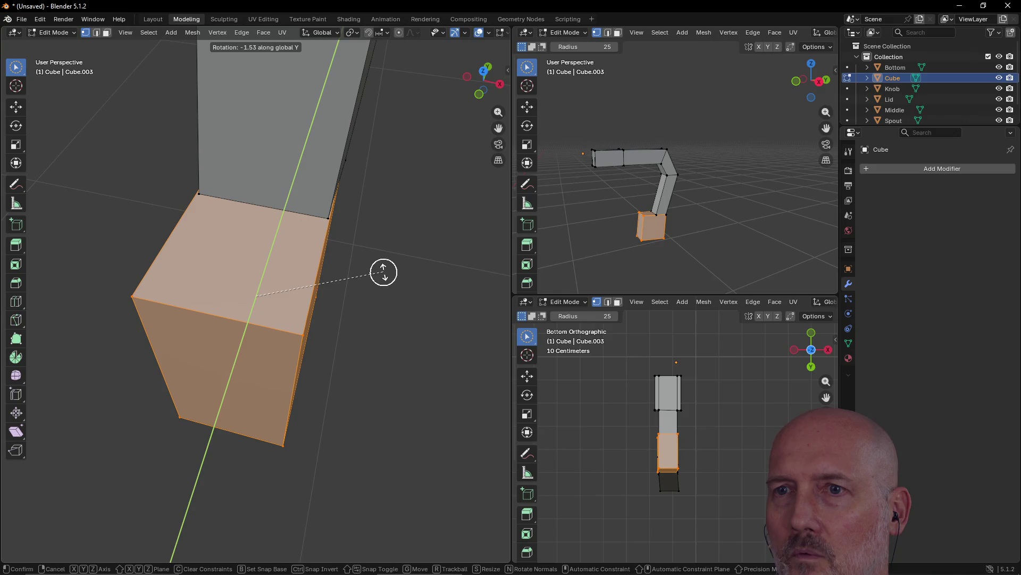
click(383, 272)
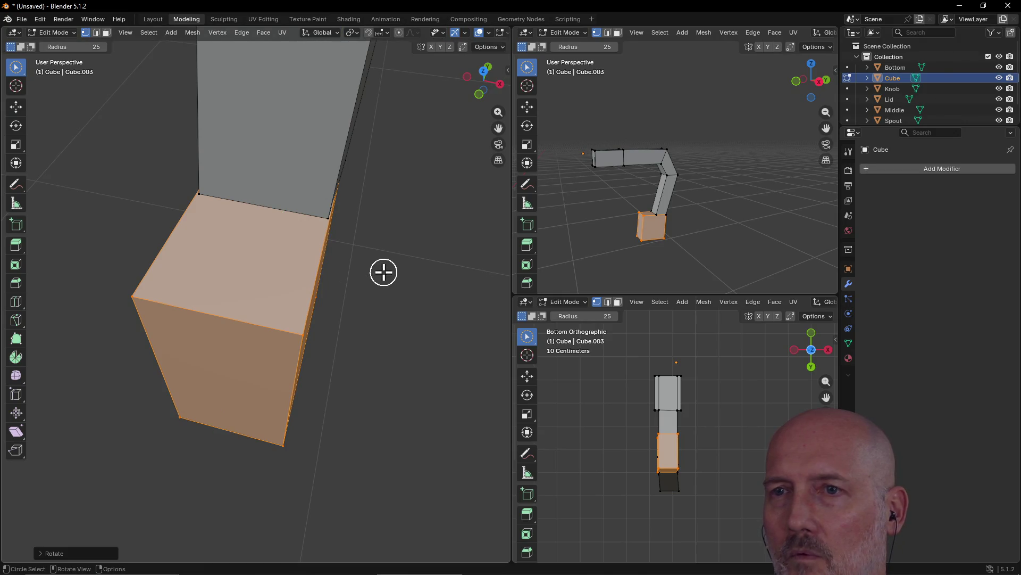
Rotate the block's bottom face around Z to match the angled handle bar
mouse_move(405, 276)
middle_down()
mouse_move(346, 276)
mouse_move(458, 230)
mouse_move(424, 234)
mouse_move(504, 233)
mouse_move(354, 234)
mouse_move(455, 241)
mouse_move(422, 230)
mouse_move(411, 244)
mouse_move(372, 242)
mouse_move(390, 340)
middle_up()
scroll(328, 260, up, 3)
scroll(333, 264, down, 3)
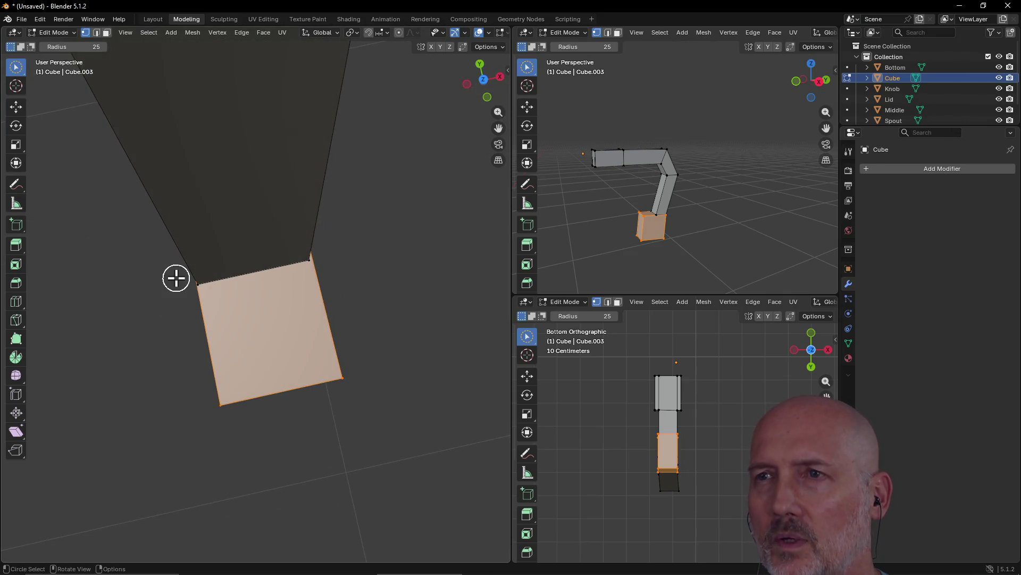
middle_drag(239, 351, 214, 341)
key(r)
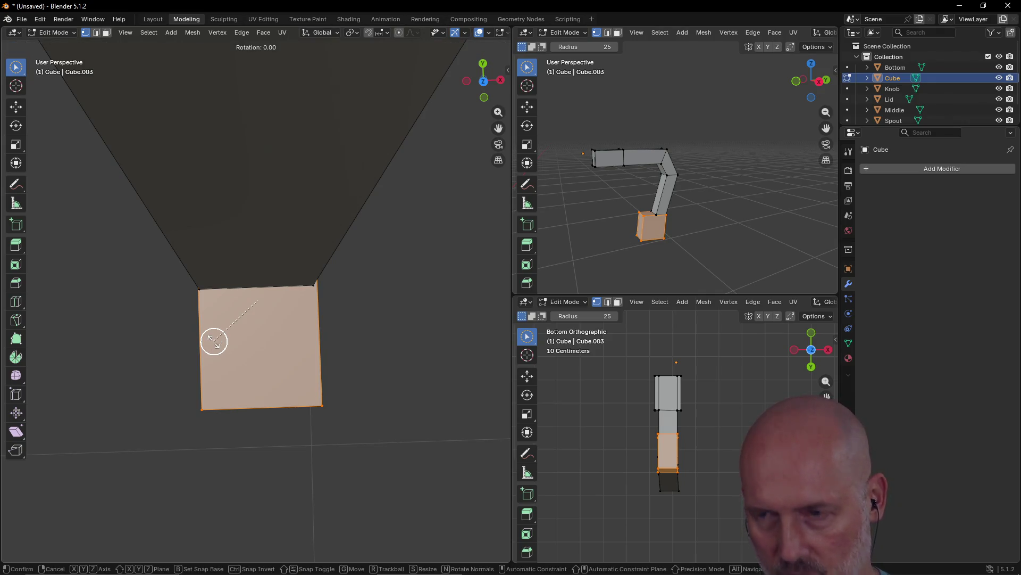
key(y)
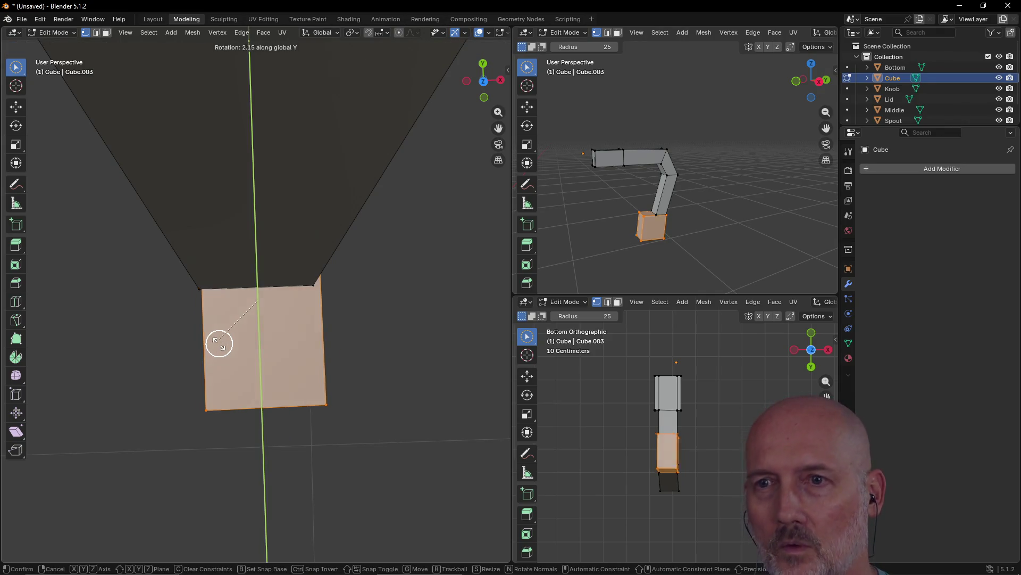
key(z)
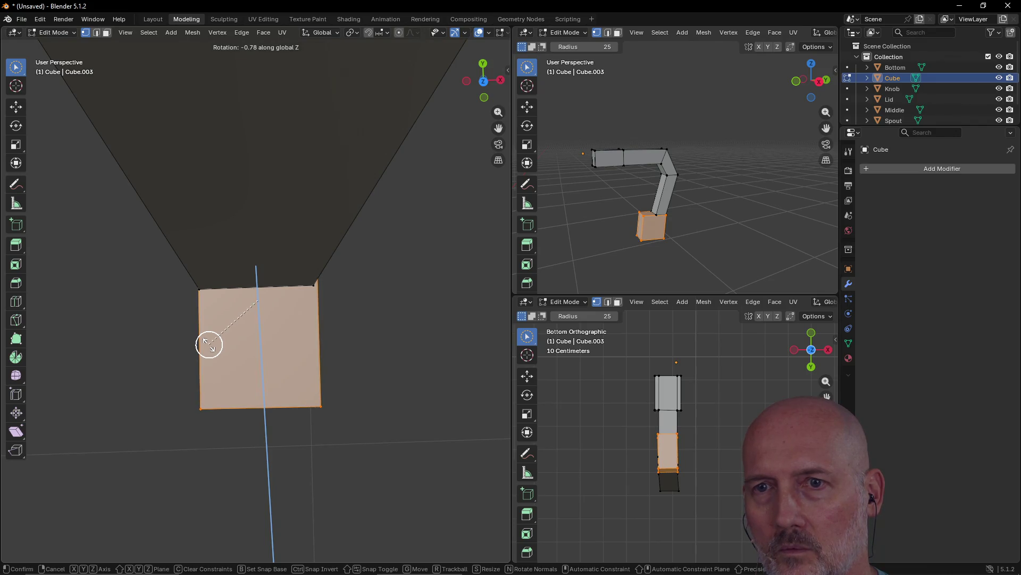
click(209, 345)
mouse_move(207, 342)
middle_down()
mouse_move(201, 292)
mouse_move(237, 278)
mouse_move(185, 271)
middle_up()
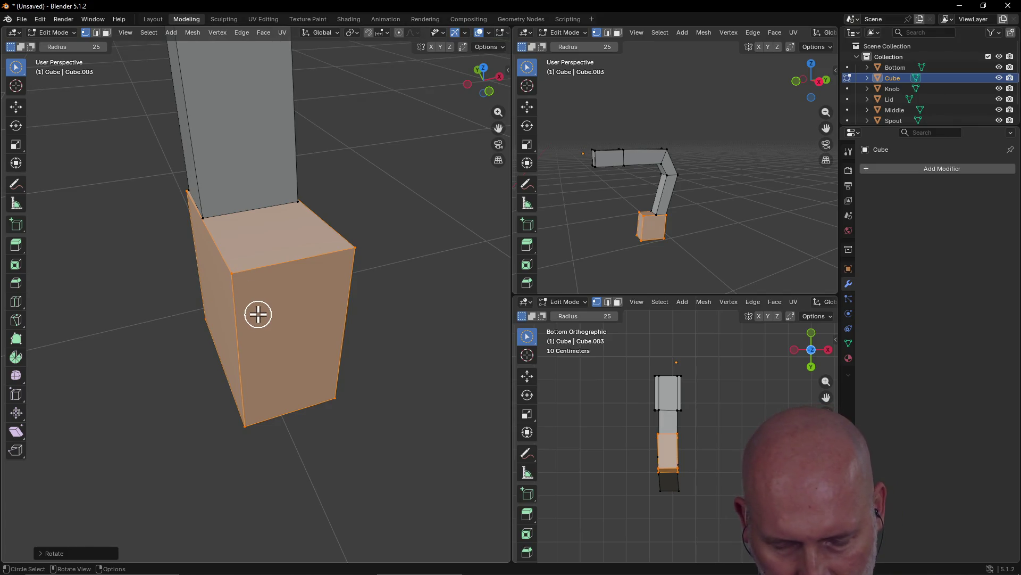
Rotate the lower block slightly around the vertical Z axis
key(g)
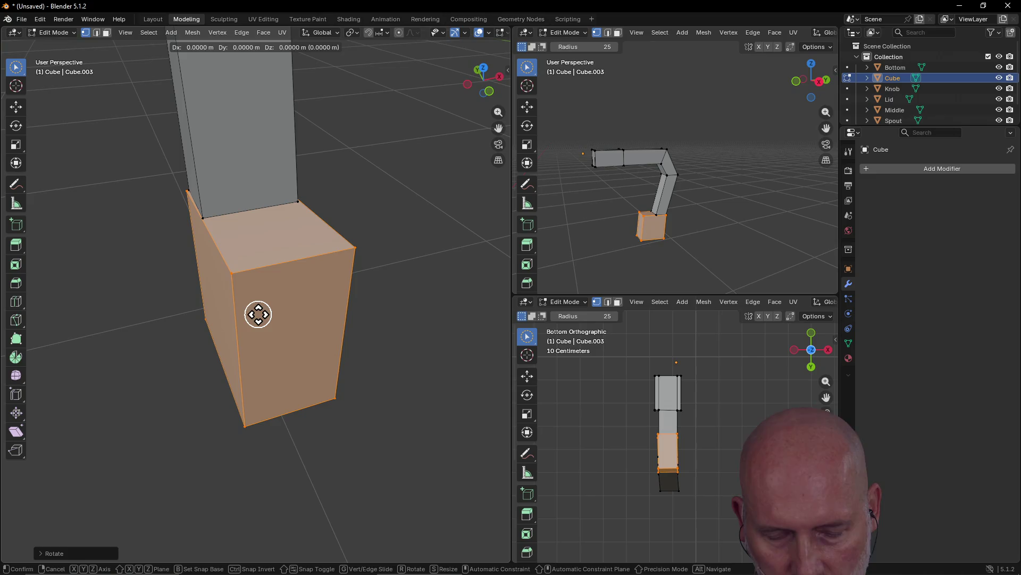
key(r)
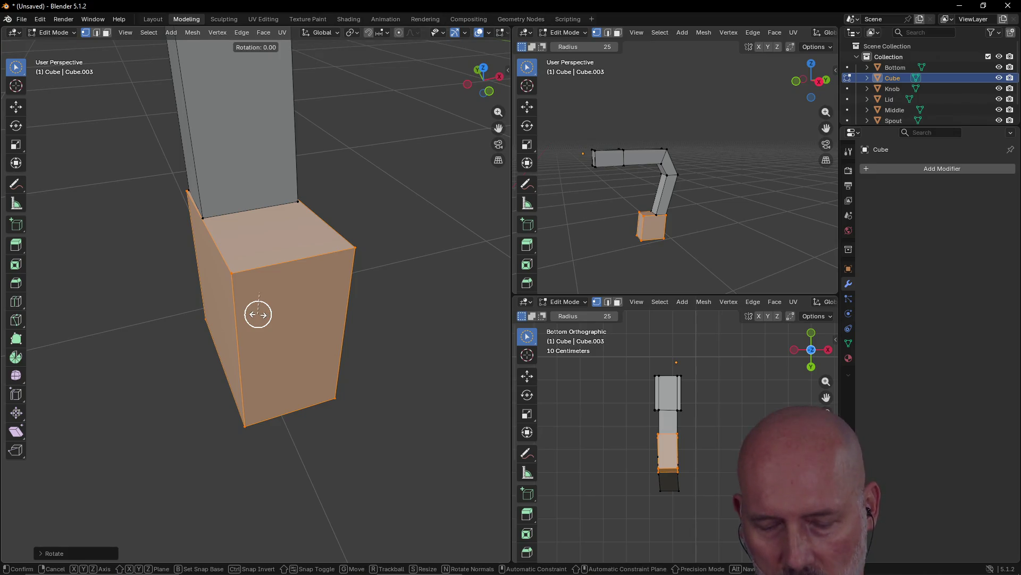
key(z)
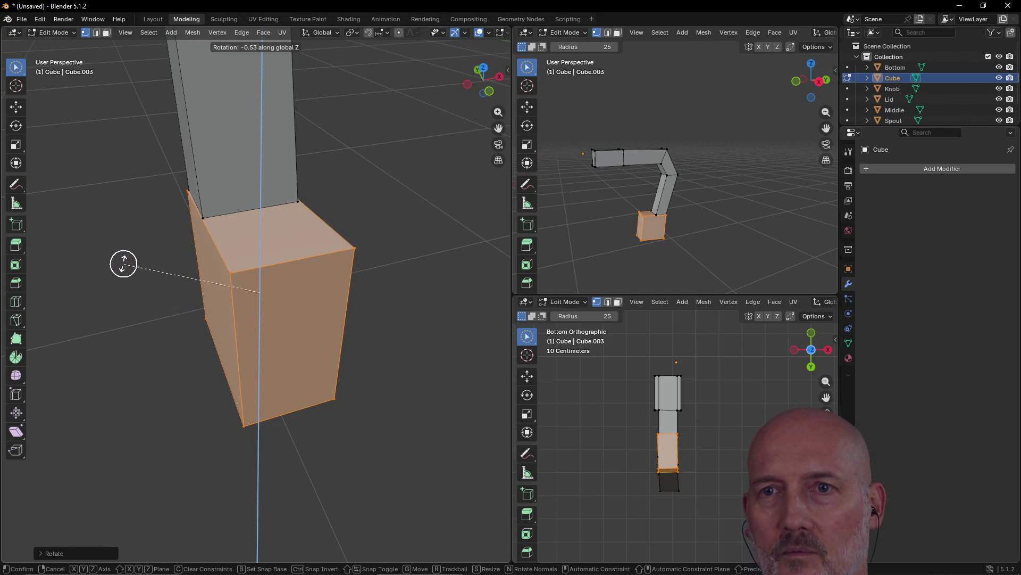
click(106, 254)
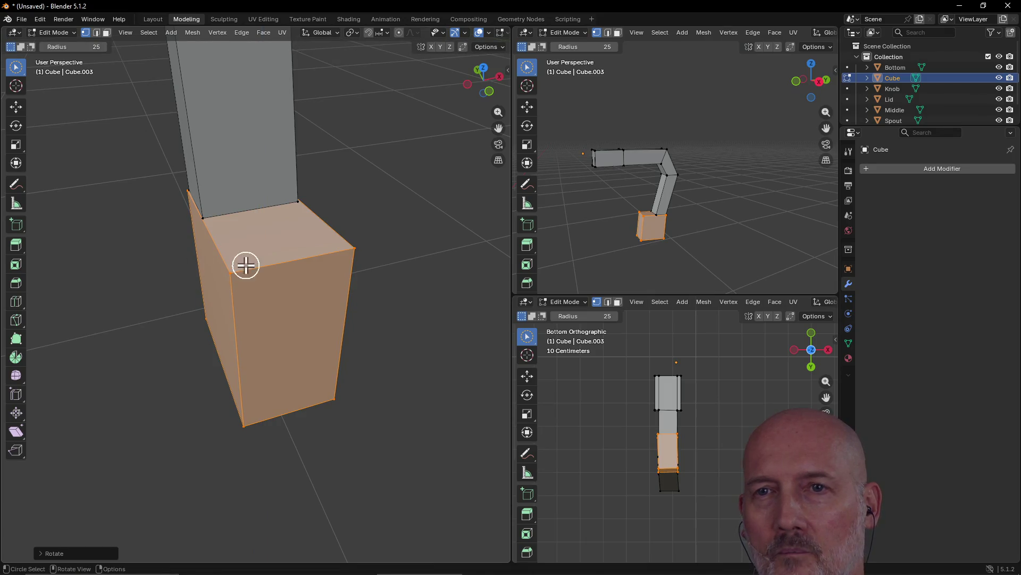
mouse_move(392, 210)
middle_down()
mouse_move(307, 207)
mouse_move(349, 203)
mouse_move(360, 182)
mouse_move(394, 191)
mouse_move(291, 185)
mouse_move(267, 166)
middle_up()
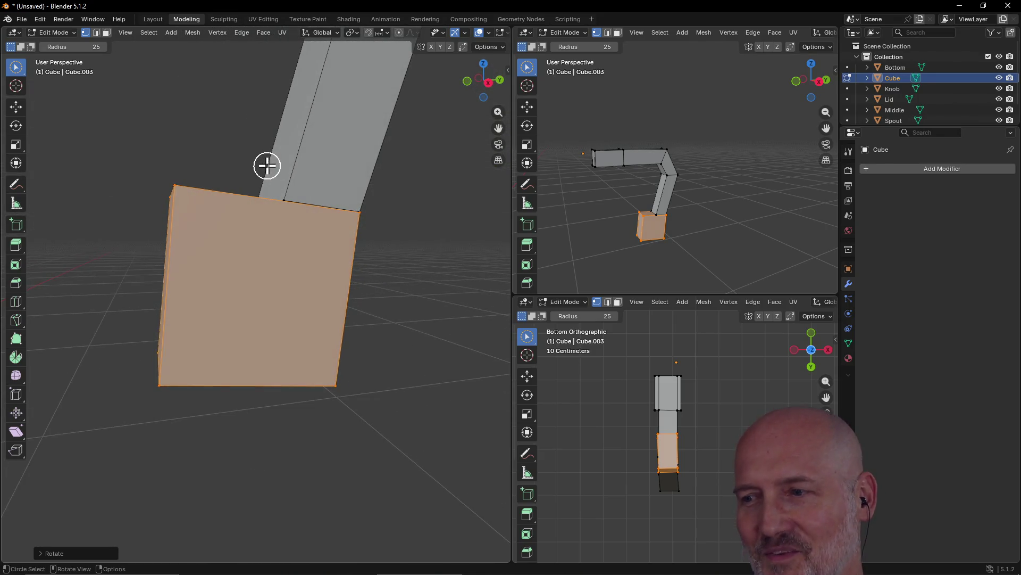
Deselect the block and select its top-left corner vertex
mouse_move(252, 297)
middle_down()
mouse_move(262, 349)
mouse_move(234, 289)
middle_up()
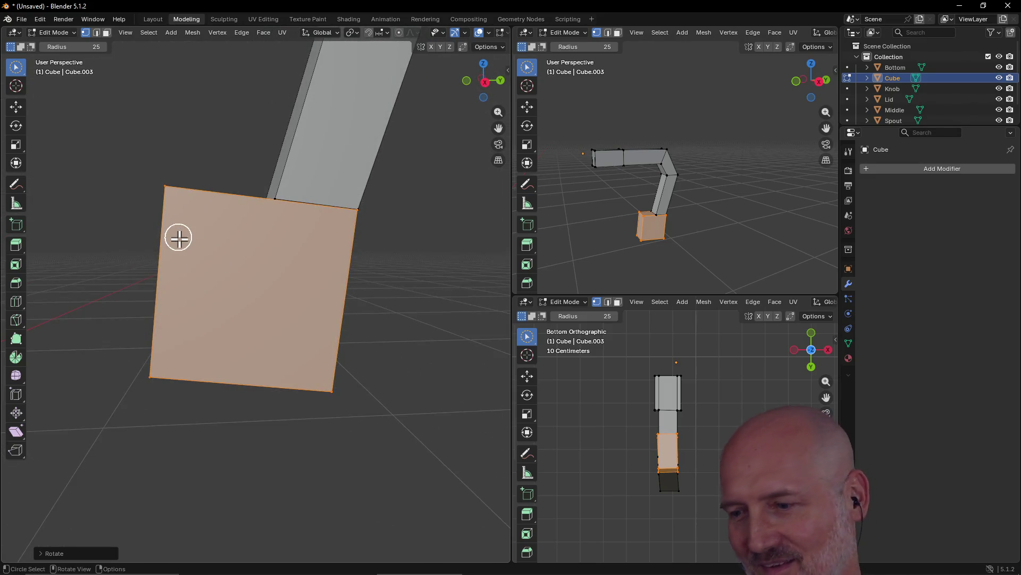
key(alt+a)
click(159, 184)
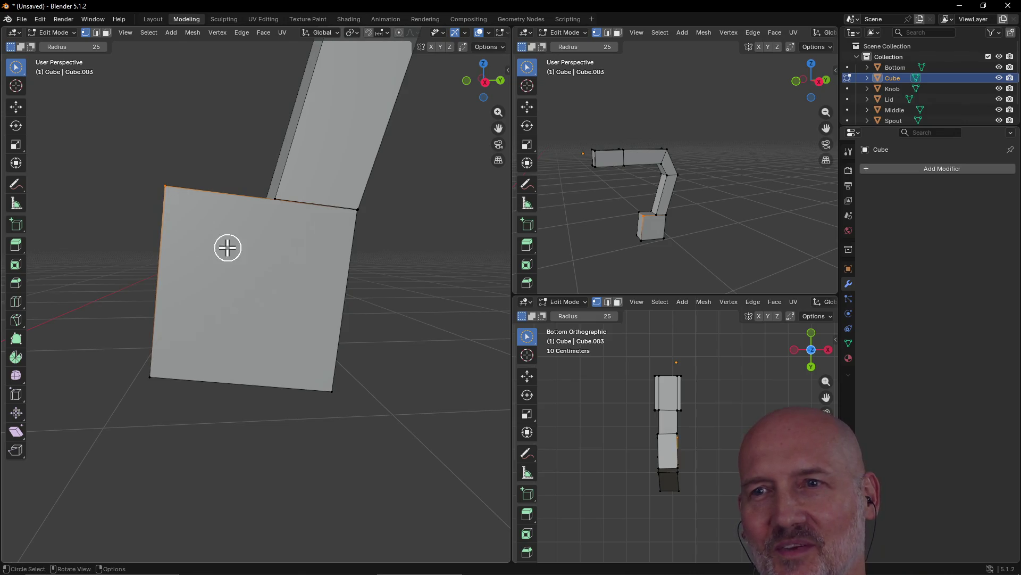
Select the block's front face and nudge it slightly in the horizontal plane (Shift+Z)
mouse_move(152, 369)
shift+mouse_down()
mouse_move(330, 390)
mouse_move(360, 307)
shift+mouse_up()
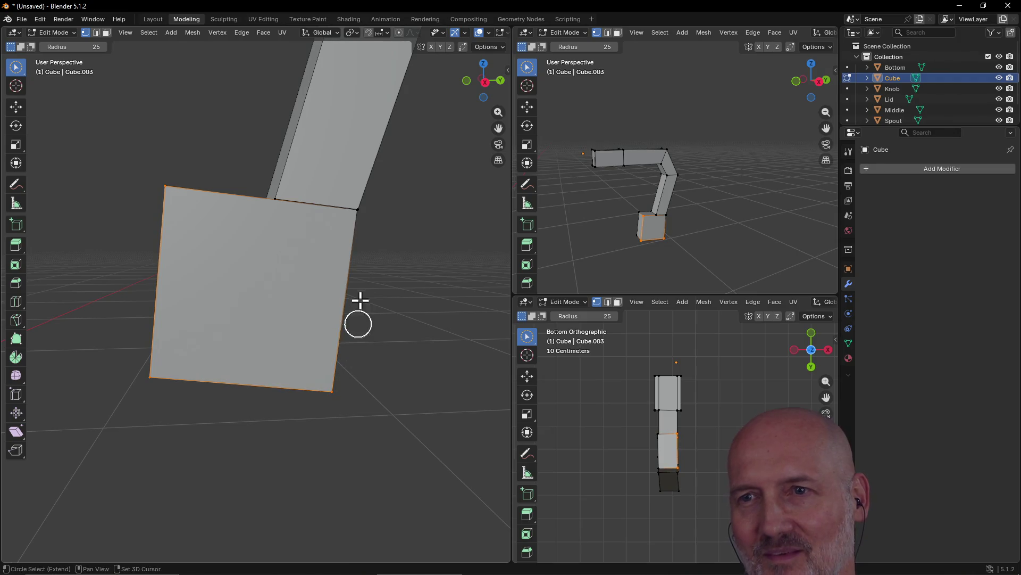
mouse_move(374, 260)
middle_down()
mouse_move(376, 241)
mouse_move(306, 299)
middle_up()
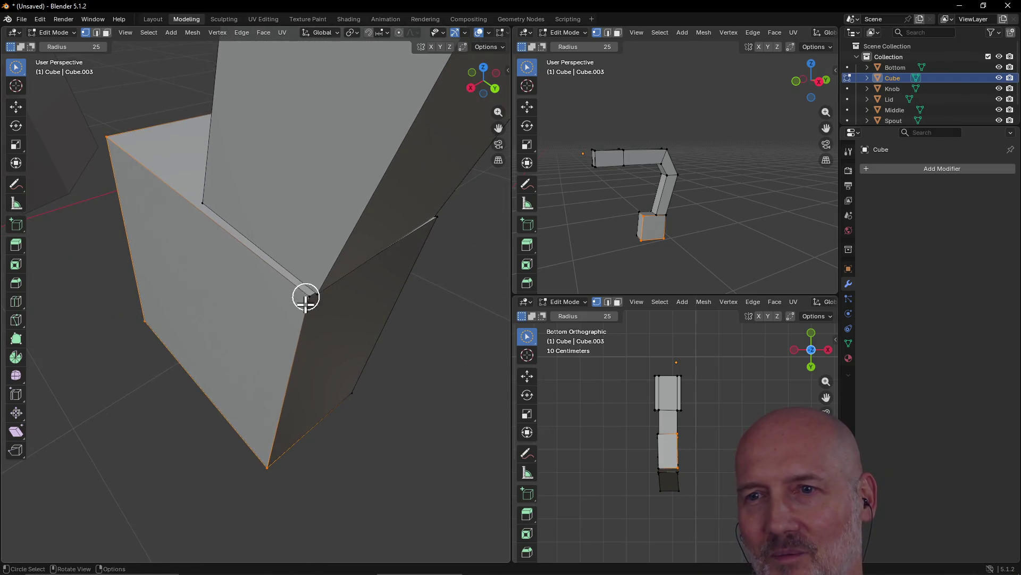
shift+click(299, 301)
mouse_move(185, 307)
middle_down()
mouse_move(358, 301)
mouse_move(351, 285)
middle_up()
scroll(369, 303, down, 4)
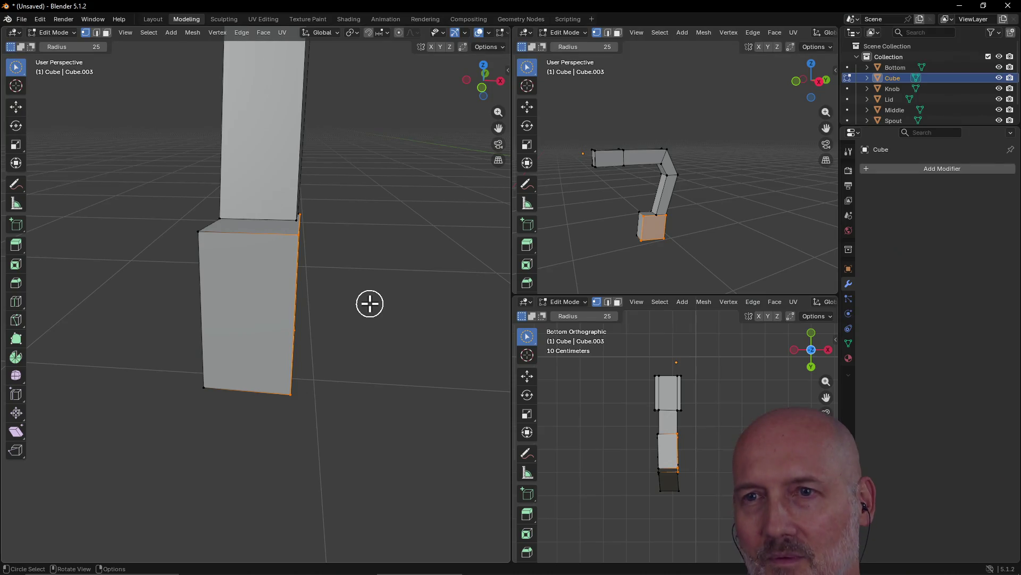
key(g)
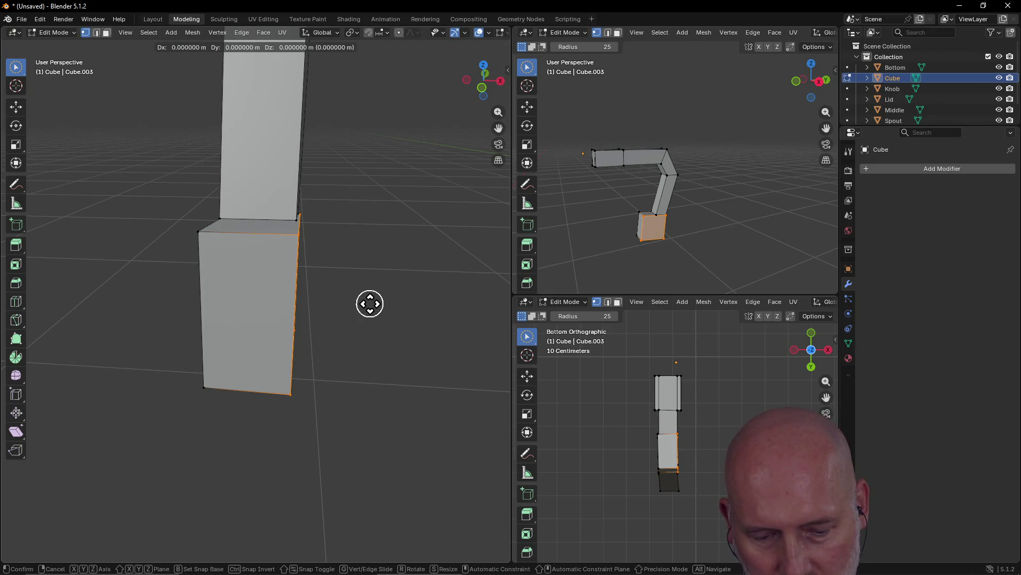
key(shift+z)
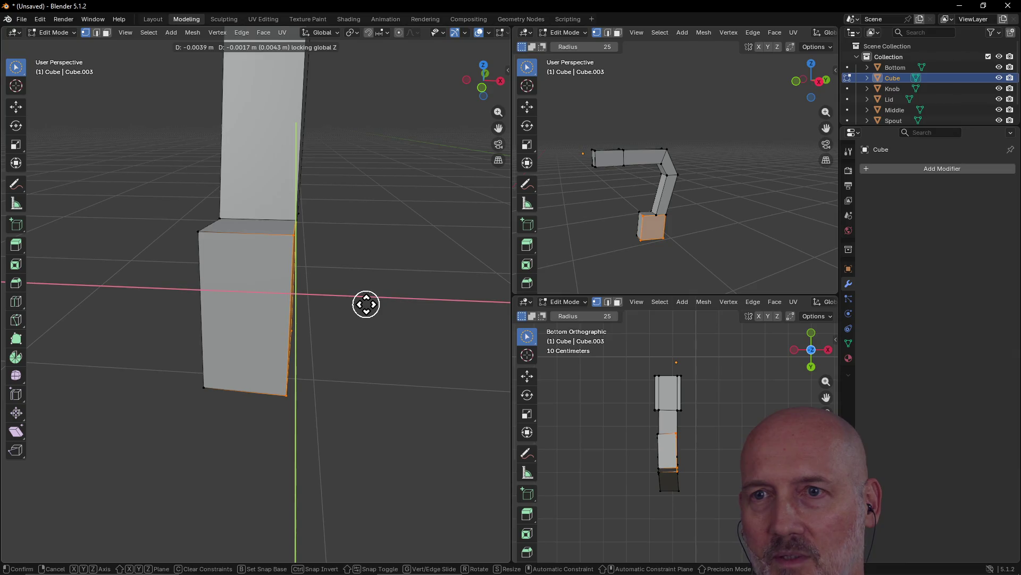
click(367, 303)
mouse_move(341, 250)
middle_down()
mouse_move(235, 221)
mouse_move(232, 246)
mouse_move(330, 267)
mouse_move(354, 229)
mouse_move(221, 239)
mouse_move(233, 212)
mouse_move(367, 255)
mouse_move(235, 239)
mouse_move(249, 127)
mouse_move(298, 93)
mouse_move(237, 202)
middle_up()
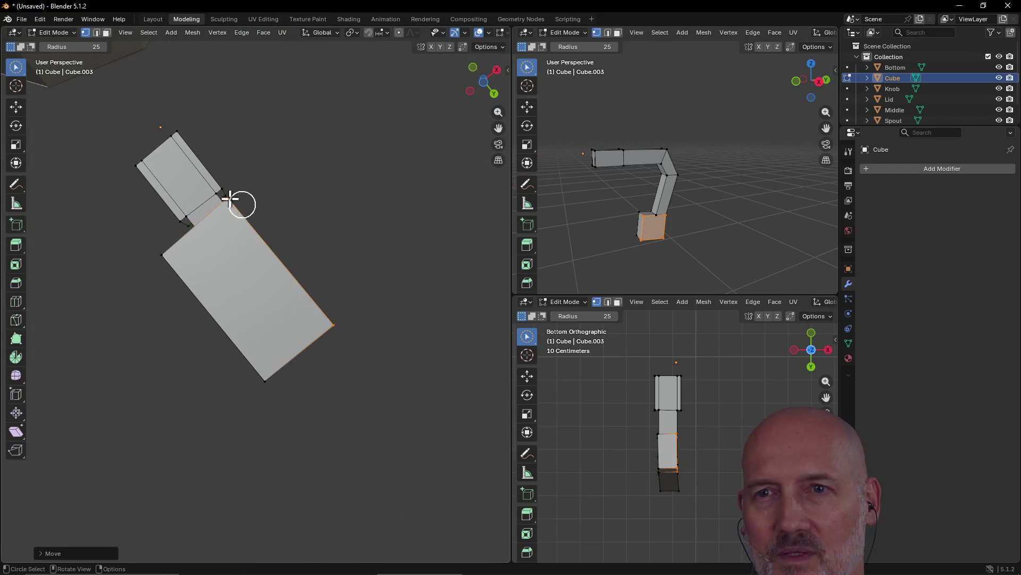
Select the four corner vertices of the block's bottom face
click(157, 257)
shift+click(224, 196)
mouse_move(309, 260)
middle_down()
mouse_move(280, 251)
mouse_move(296, 273)
mouse_move(248, 260)
mouse_move(201, 276)
middle_up()
shift+click(171, 287)
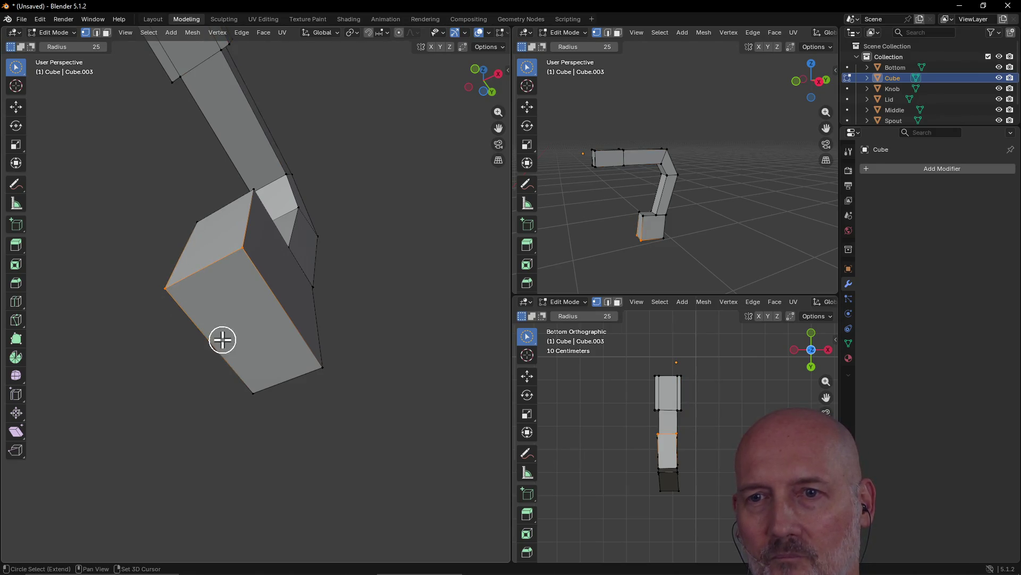
shift+click(334, 361)
mouse_move(351, 297)
middle_down()
mouse_move(338, 397)
mouse_move(463, 337)
mouse_move(353, 294)
mouse_move(208, 392)
mouse_move(292, 366)
middle_up()
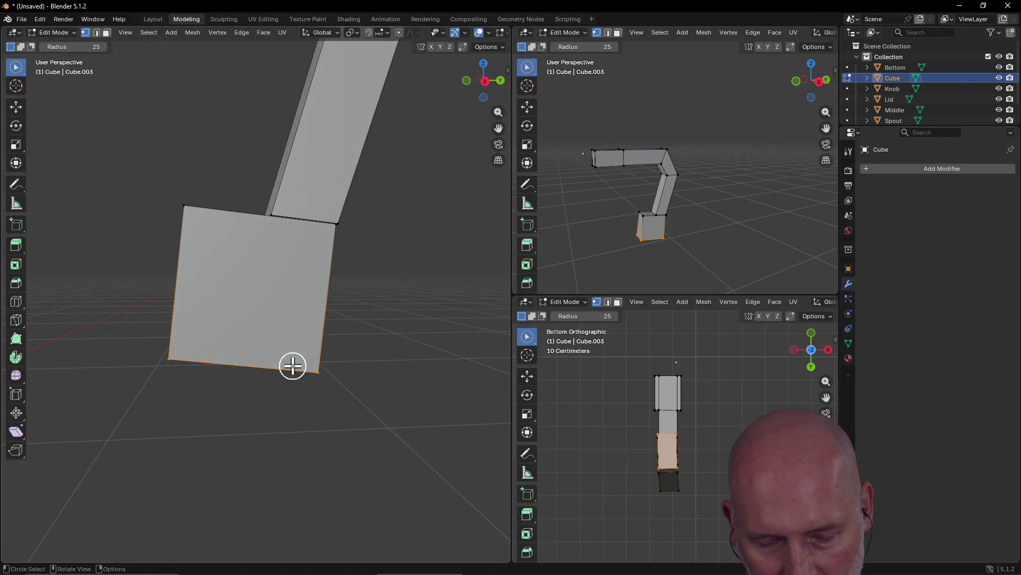
Raise the bottom face about 0.1 m along Z, redoing an unconstrained first attempt
key(g)
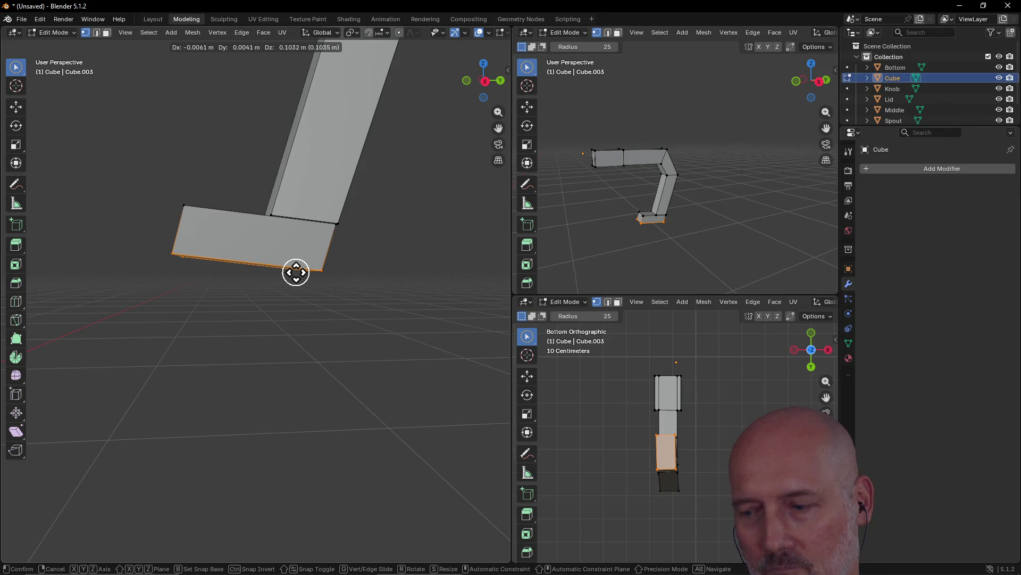
click(296, 272)
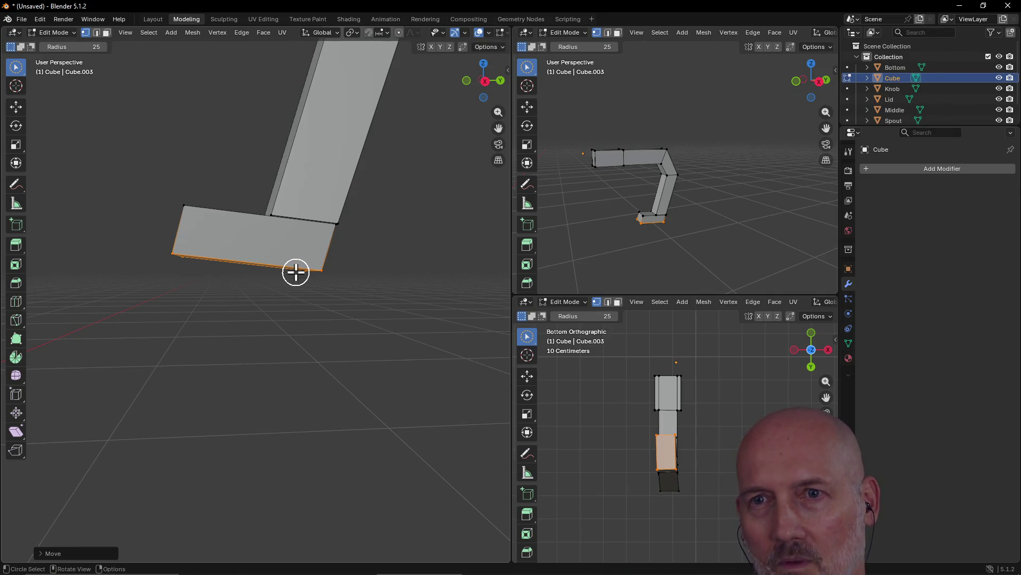
mouse_move(197, 204)
middle_down()
mouse_move(347, 234)
mouse_move(287, 244)
mouse_move(317, 223)
mouse_move(171, 221)
mouse_move(205, 200)
middle_up()
key(ctrl+z)
key(g)
key(y)
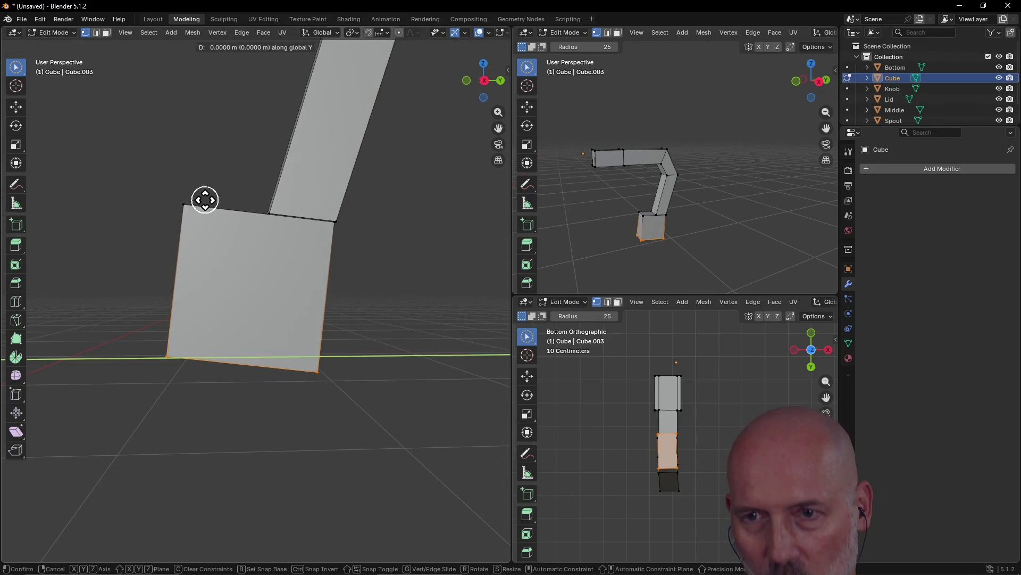
key(z)
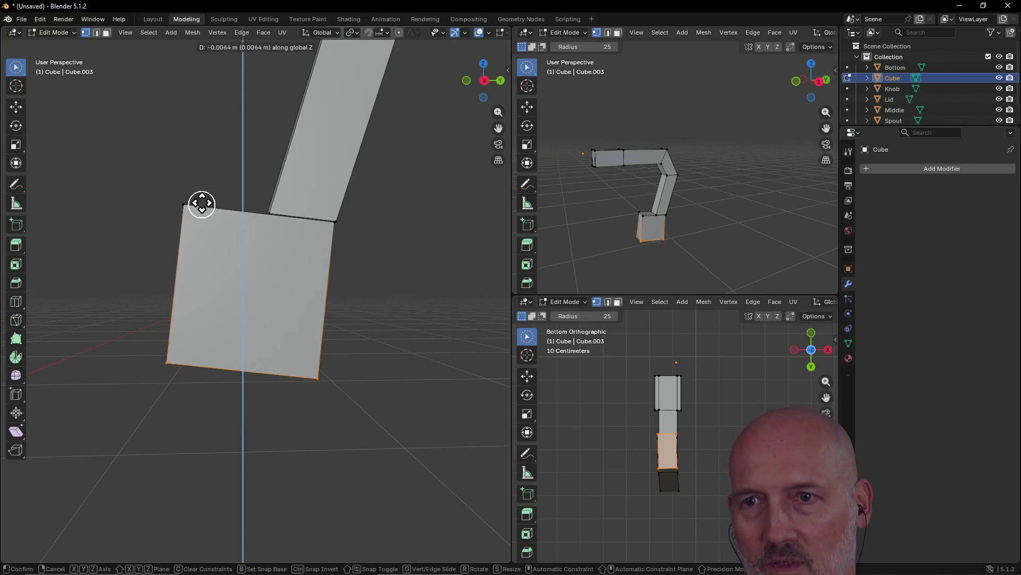
click(213, 107)
mouse_move(213, 105)
middle_down()
mouse_move(376, 207)
mouse_move(312, 149)
mouse_move(193, 159)
mouse_move(185, 148)
mouse_move(189, 159)
middle_up()
mouse_move(170, 221)
middle_down()
mouse_move(253, 228)
mouse_move(189, 203)
mouse_move(174, 210)
middle_up()
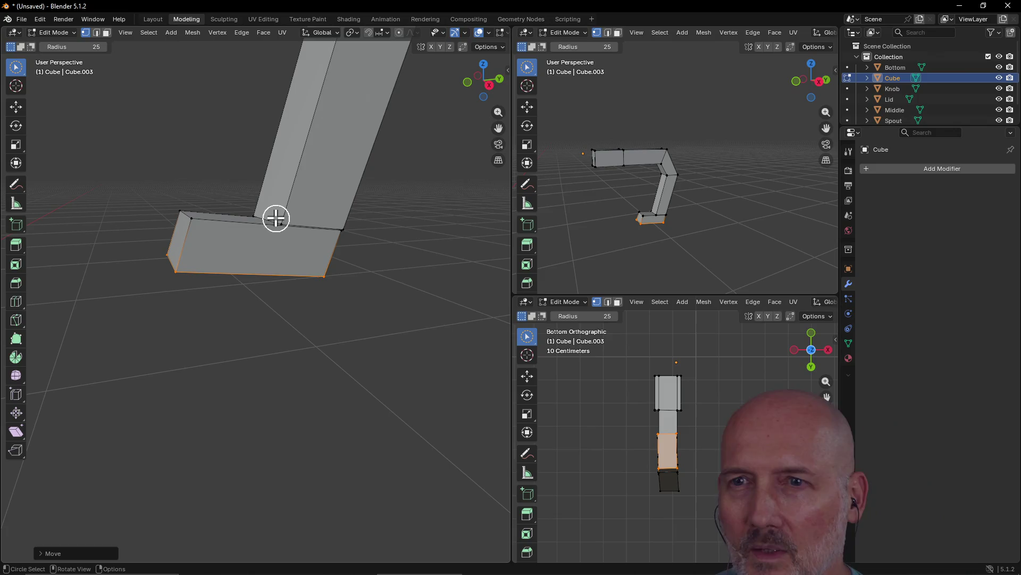
Select a foot face, press L to grab the whole linked foot block, and zoom out
mouse_move(189, 219)
middle_down()
mouse_move(308, 253)
mouse_move(409, 216)
mouse_move(324, 237)
mouse_move(328, 228)
mouse_move(381, 215)
mouse_move(304, 265)
mouse_move(228, 237)
mouse_move(230, 257)
middle_up()
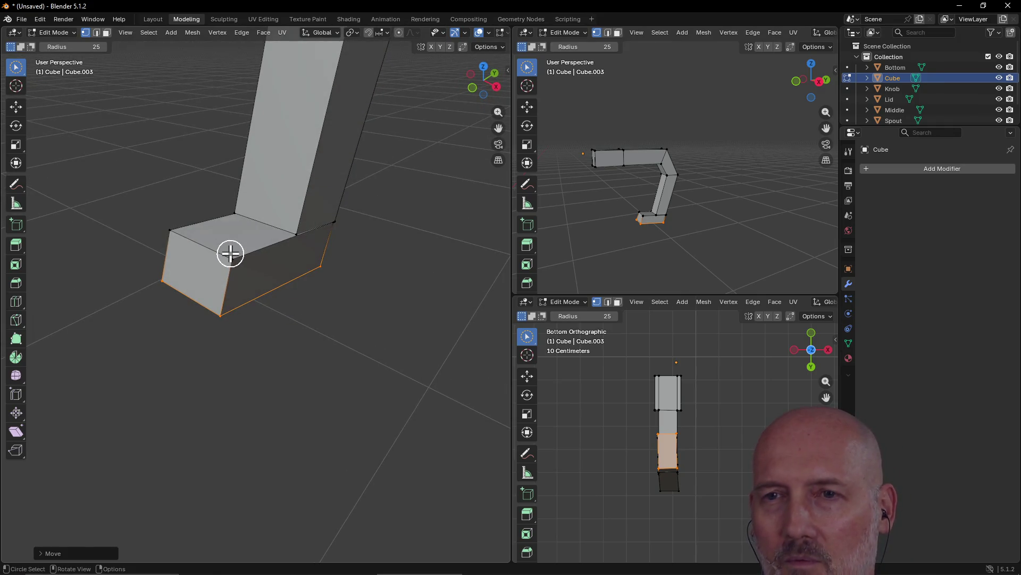
drag(230, 253, 168, 228)
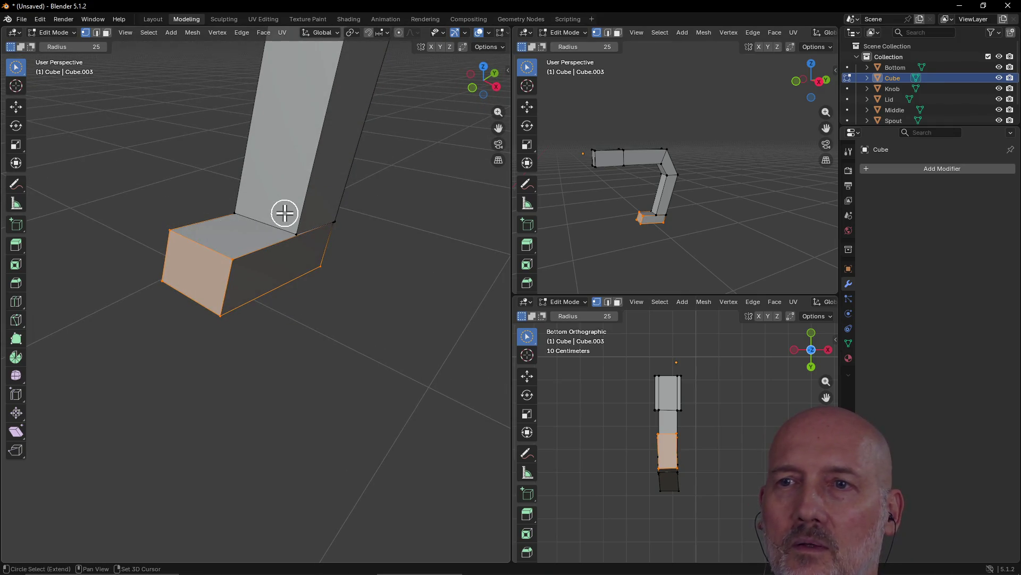
mouse_move(319, 226)
middle_down()
mouse_move(269, 200)
mouse_move(118, 192)
mouse_move(126, 197)
middle_up()
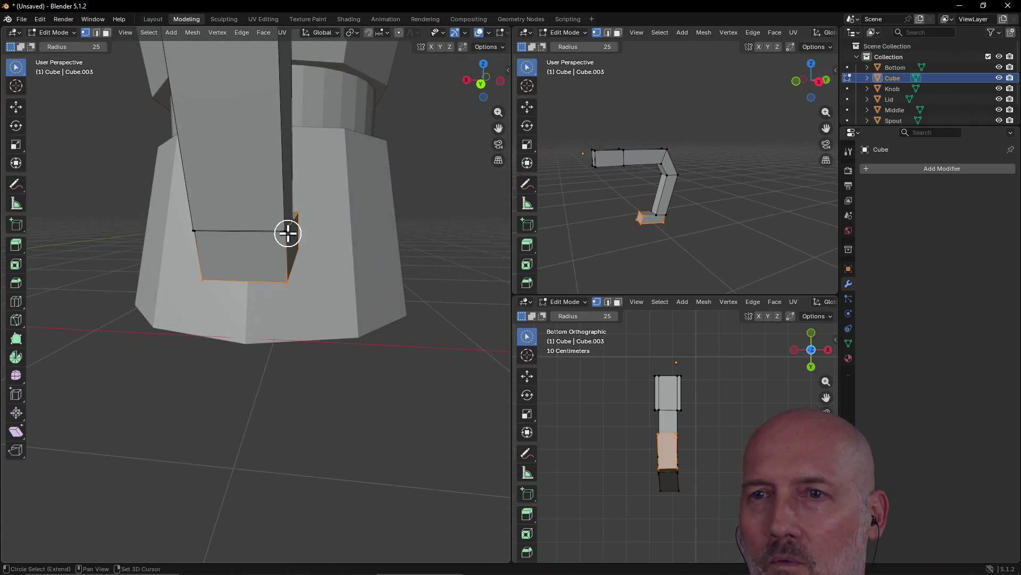
scroll(301, 237, up, 3)
middle_drag(311, 231, 263, 243)
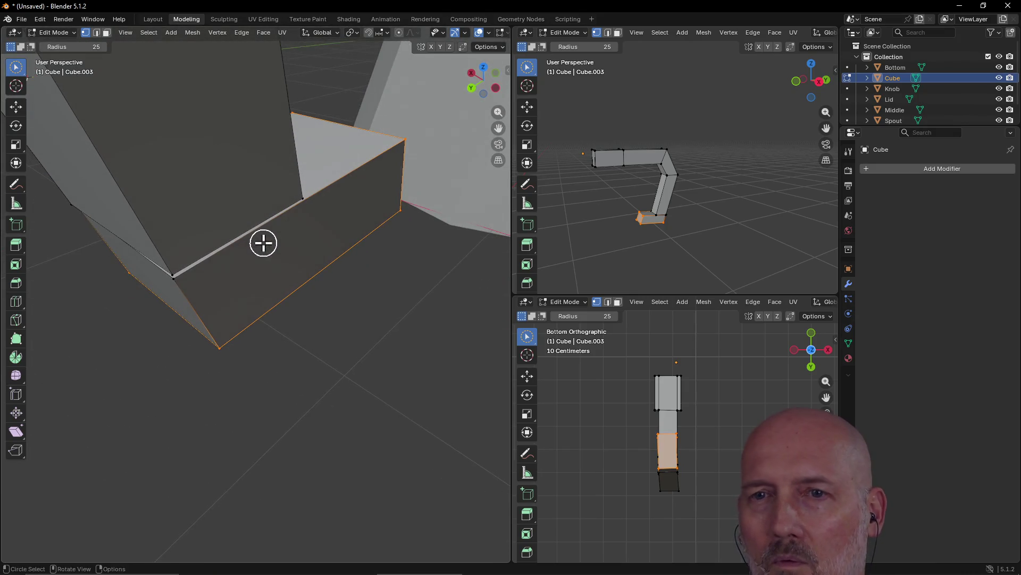
shift+click(175, 290)
mouse_move(144, 296)
middle_down()
mouse_move(148, 276)
mouse_move(267, 253)
mouse_move(259, 271)
middle_up()
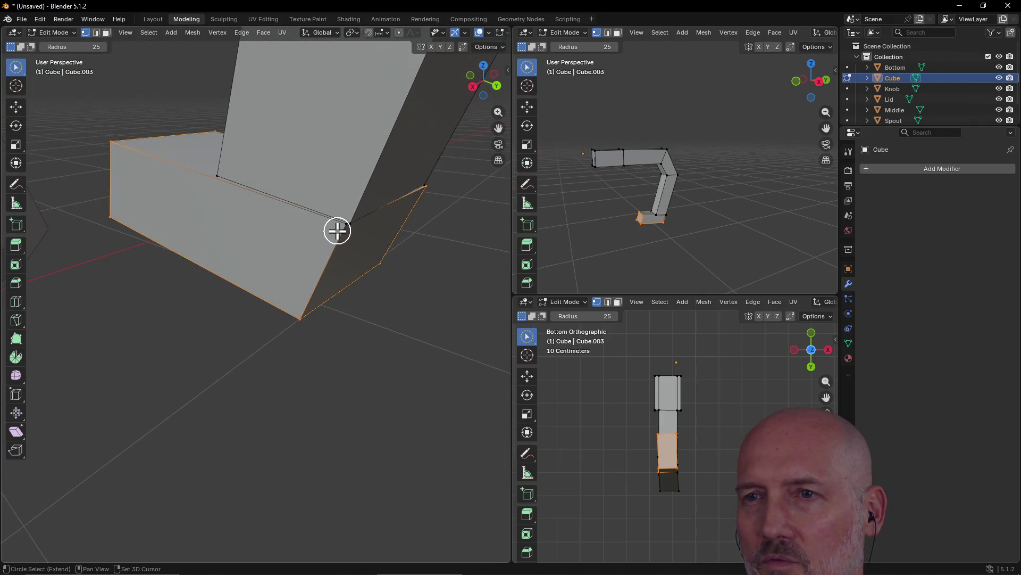
key(l)
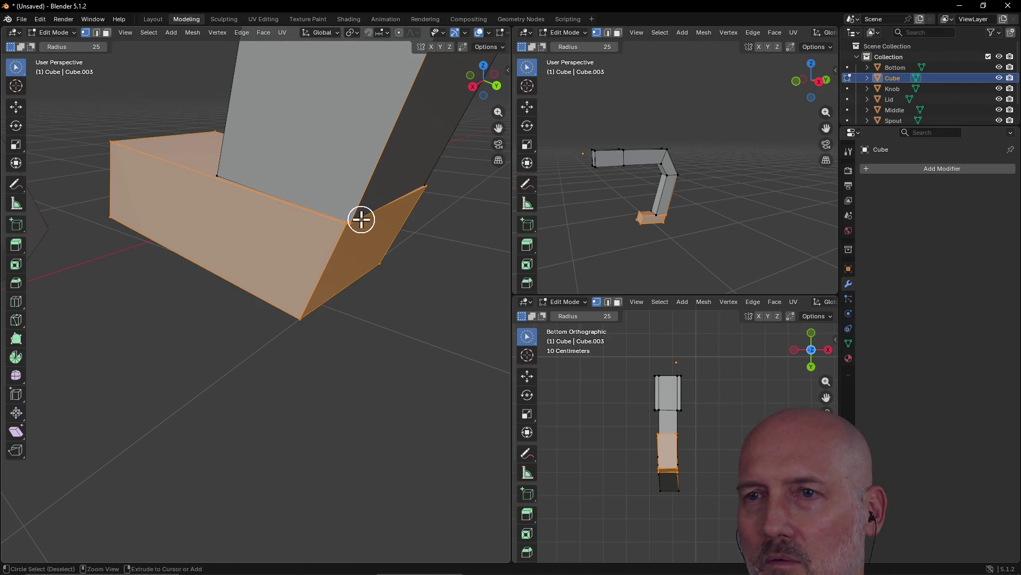
mouse_move(319, 246)
ctrl+middle_down()
mouse_move(426, 262)
mouse_move(343, 237)
mouse_move(445, 273)
mouse_move(312, 214)
mouse_move(319, 187)
mouse_move(246, 173)
mouse_move(262, 281)
mouse_move(314, 256)
ctrl+middle_up()
scroll(316, 161, down, 5)
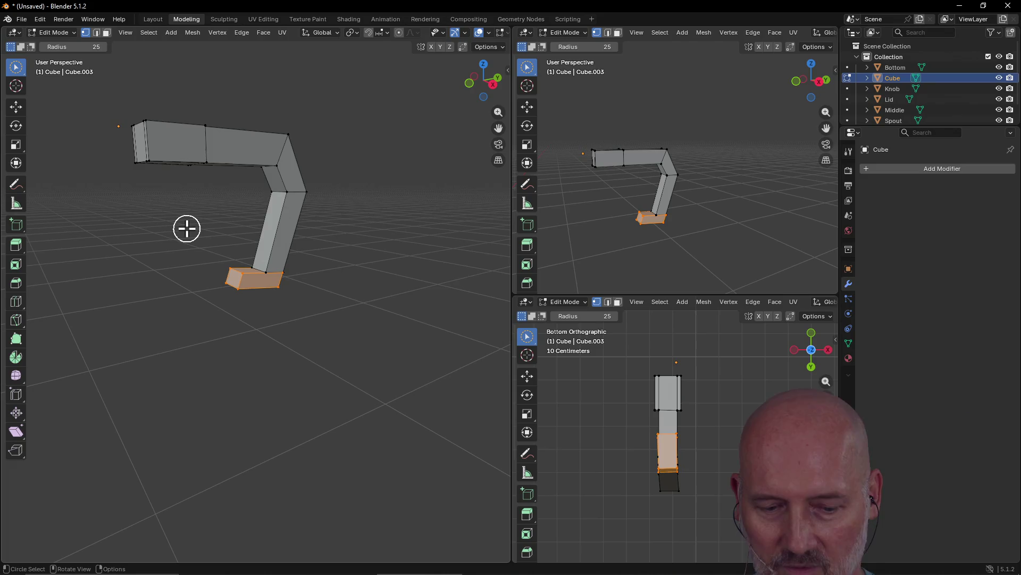
Nudge the handle's bottom end face slightly along Z
mouse_move(178, 240)
middle_down()
mouse_move(257, 239)
mouse_move(153, 248)
mouse_move(386, 245)
mouse_move(89, 230)
mouse_move(160, 232)
middle_up()
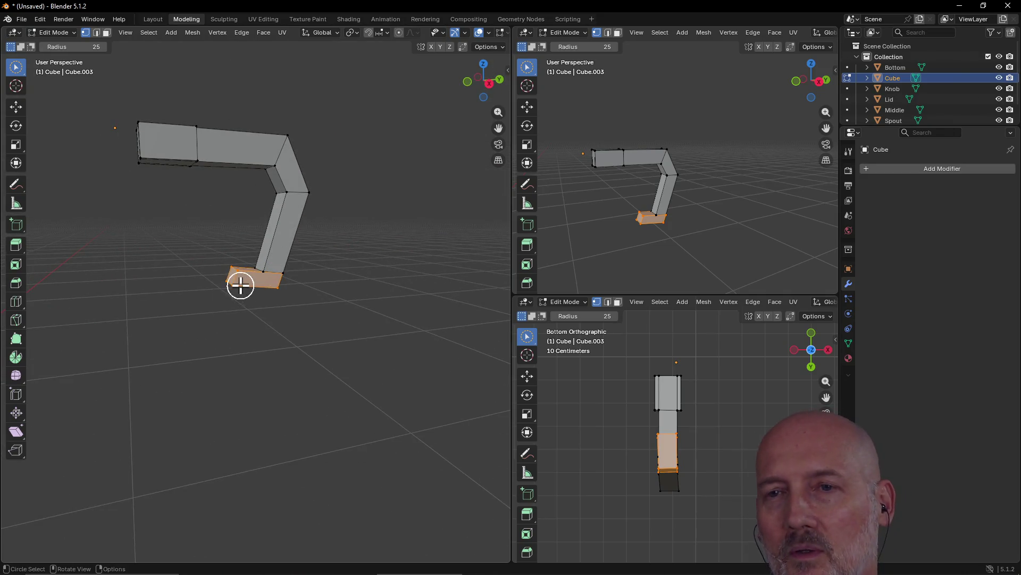
scroll(241, 285, up, 4)
mouse_move(251, 285)
middle_down()
mouse_move(369, 301)
mouse_move(313, 257)
mouse_move(247, 281)
mouse_move(244, 253)
middle_up()
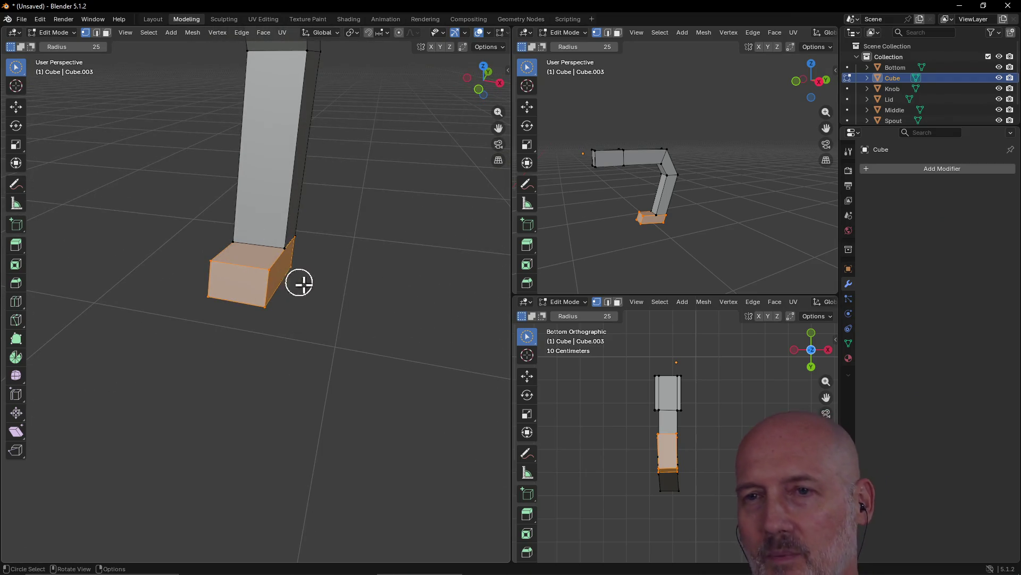
mouse_move(264, 257)
middle_down()
mouse_move(266, 230)
mouse_move(251, 212)
mouse_move(322, 212)
mouse_move(222, 222)
mouse_move(178, 207)
mouse_move(317, 217)
mouse_move(230, 215)
mouse_move(205, 201)
mouse_move(165, 210)
mouse_move(178, 204)
middle_up()
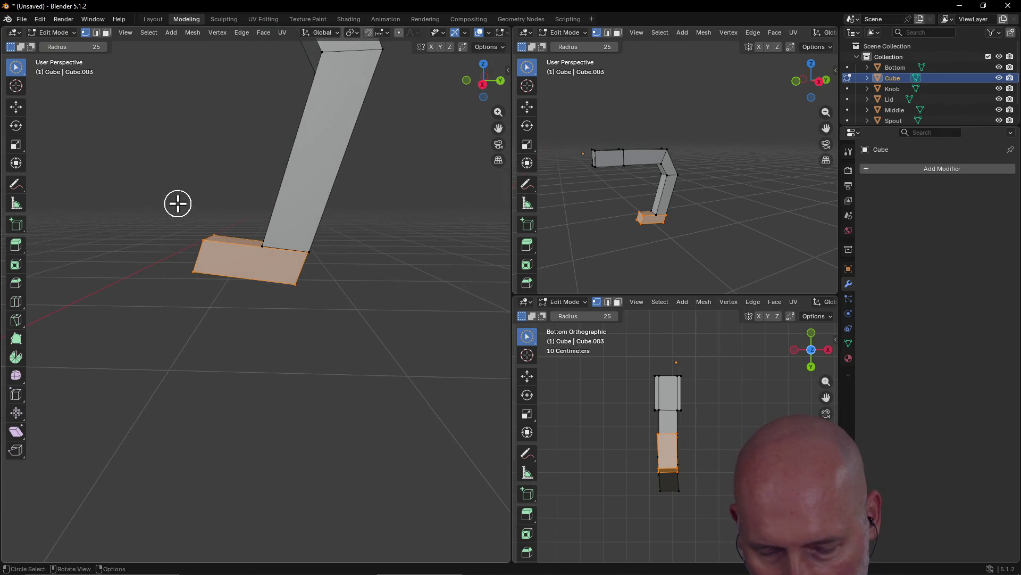
key(g)
key(z)
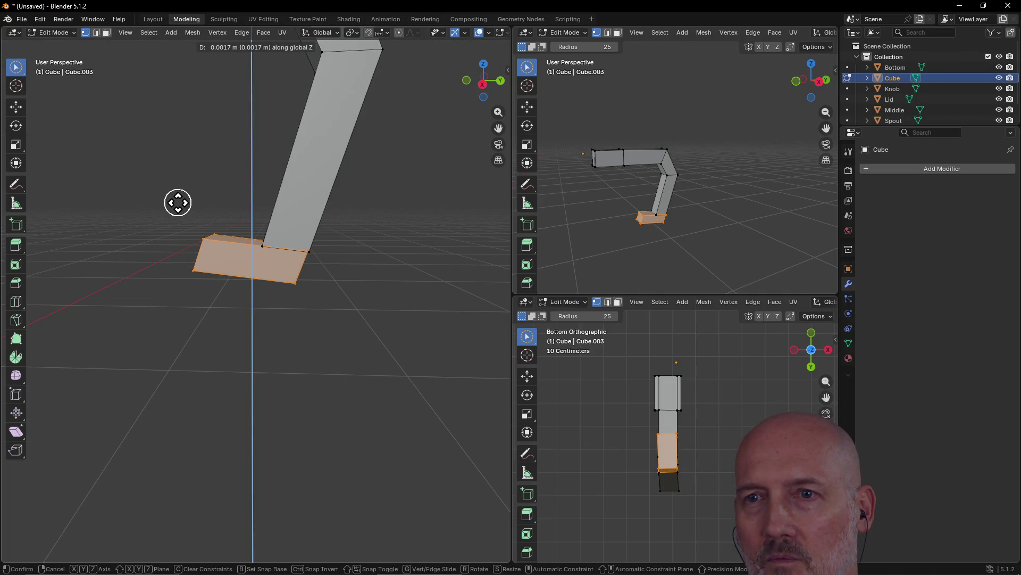
click(178, 202)
Nudge the bottom end face along Y and zoom back out
key(g)
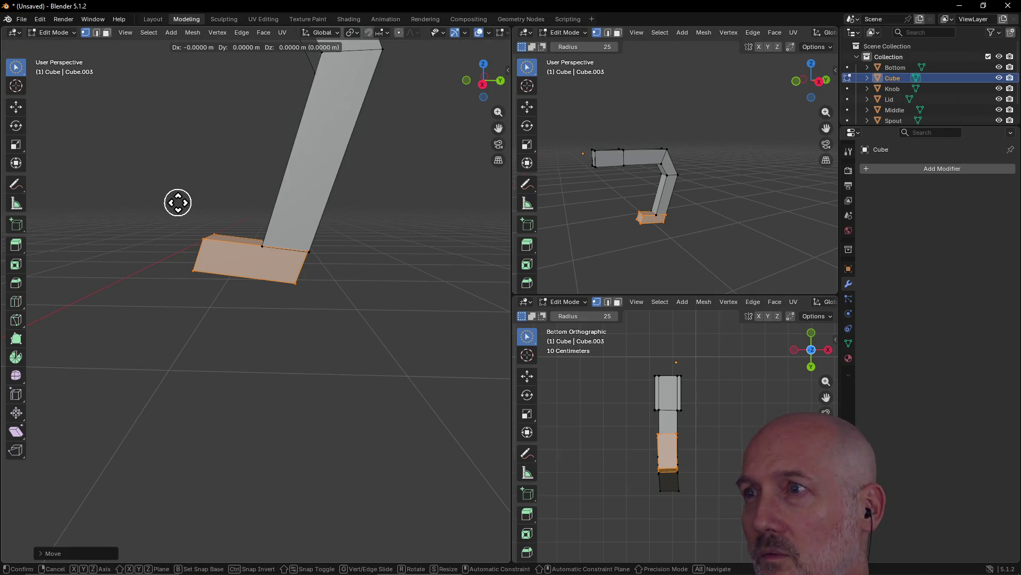
key(y)
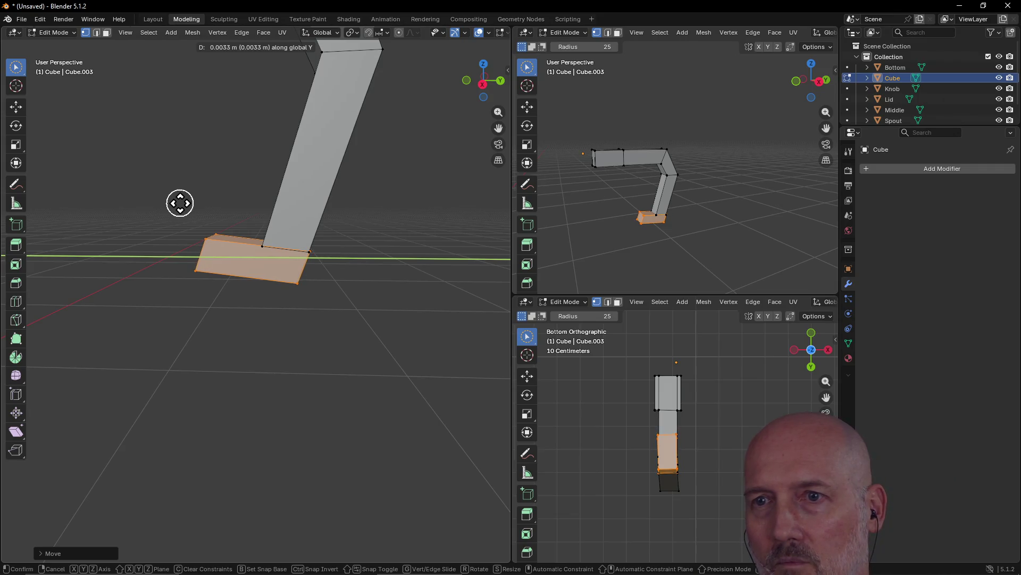
click(178, 204)
scroll(210, 208, down, 3)
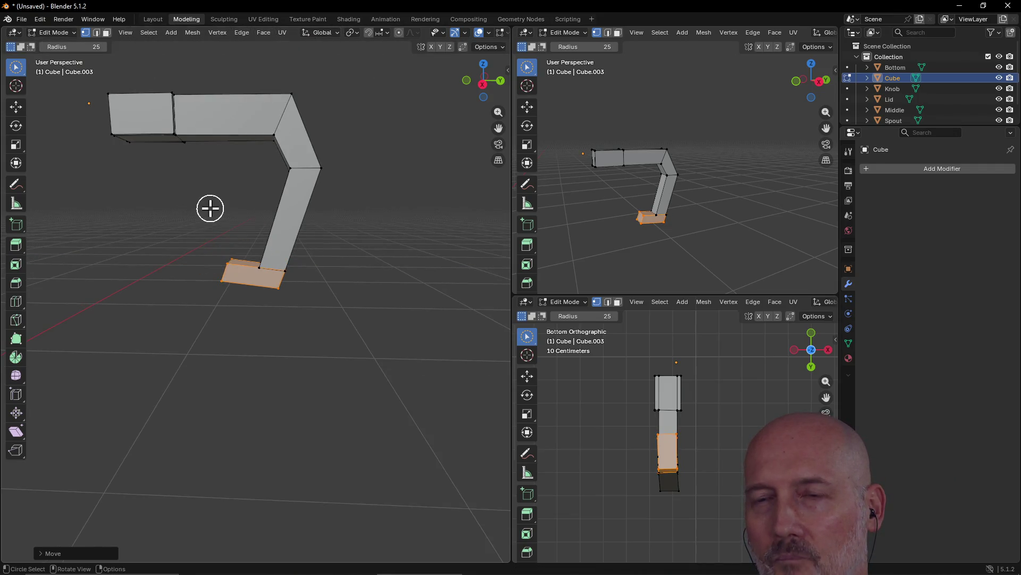
scroll(223, 233, down, 5)
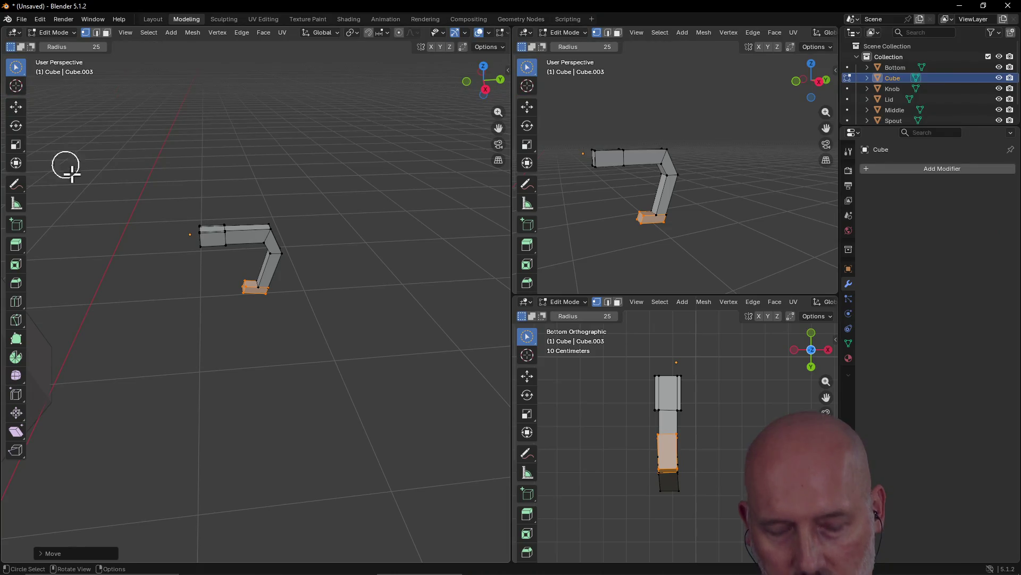
Switch to Select Box and box-select the entire C-shaped handle mesh
key(w)
key(w)
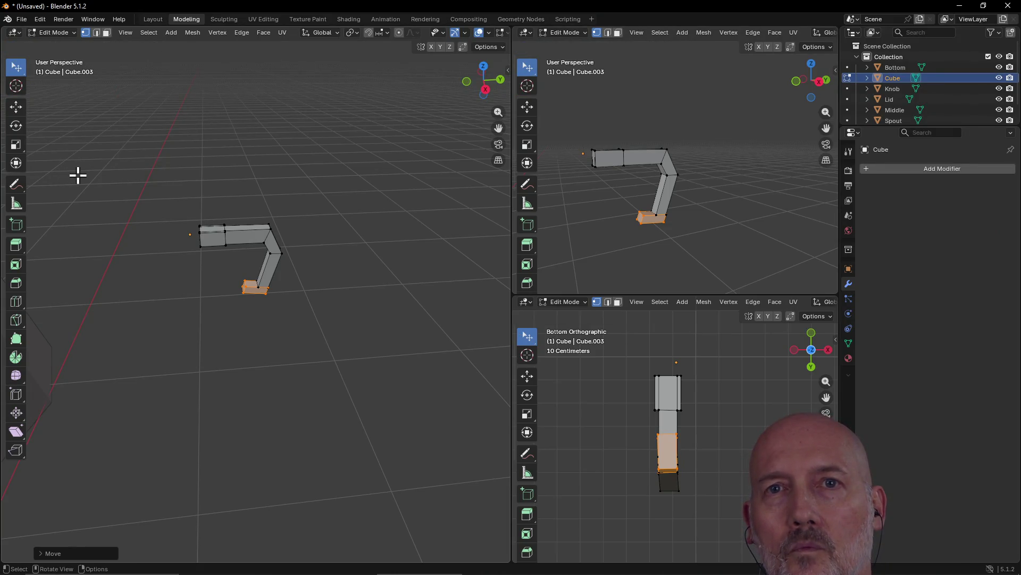
key(w)
drag(164, 200, 322, 314)
mouse_move(298, 256)
middle_down()
mouse_move(196, 308)
mouse_move(66, 223)
middle_up()
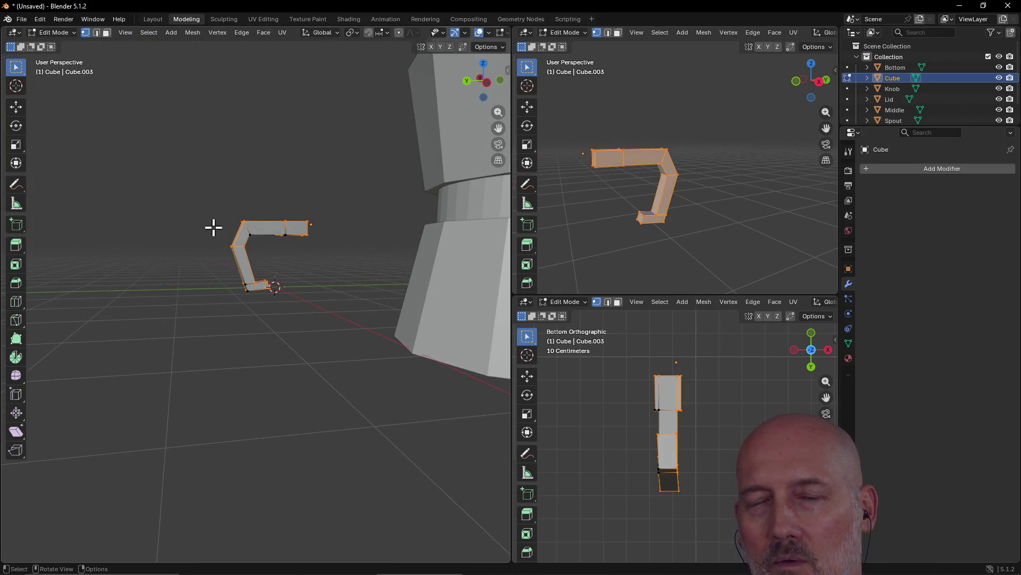
mouse_move(205, 193)
mouse_down()
mouse_move(306, 314)
mouse_move(344, 334)
mouse_up()
Inspect the handle from several angles, then deselect its top end block
mouse_move(184, 197)
middle_down()
mouse_move(351, 230)
mouse_move(400, 200)
middle_up()
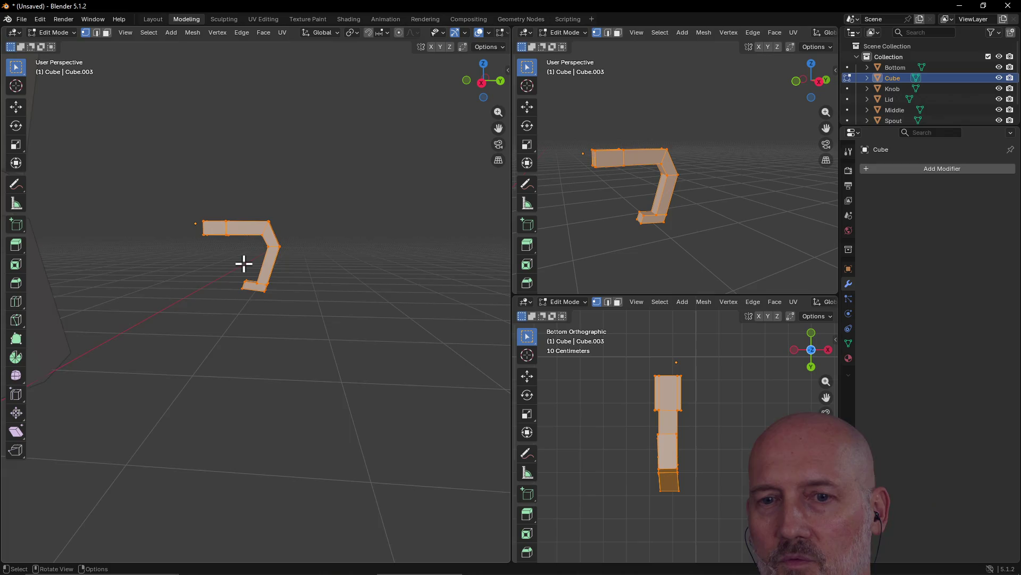
scroll(244, 262, up, 5)
mouse_move(241, 260)
middle_down()
mouse_move(118, 270)
mouse_move(503, 281)
mouse_move(442, 271)
middle_up()
mouse_move(261, 218)
middle_down()
mouse_move(269, 239)
mouse_move(290, 228)
mouse_move(334, 257)
mouse_move(326, 264)
mouse_move(276, 235)
mouse_move(484, 235)
mouse_move(456, 189)
mouse_move(32, 210)
mouse_move(50, 228)
mouse_move(399, 211)
middle_up()
scroll(306, 237, down, 2)
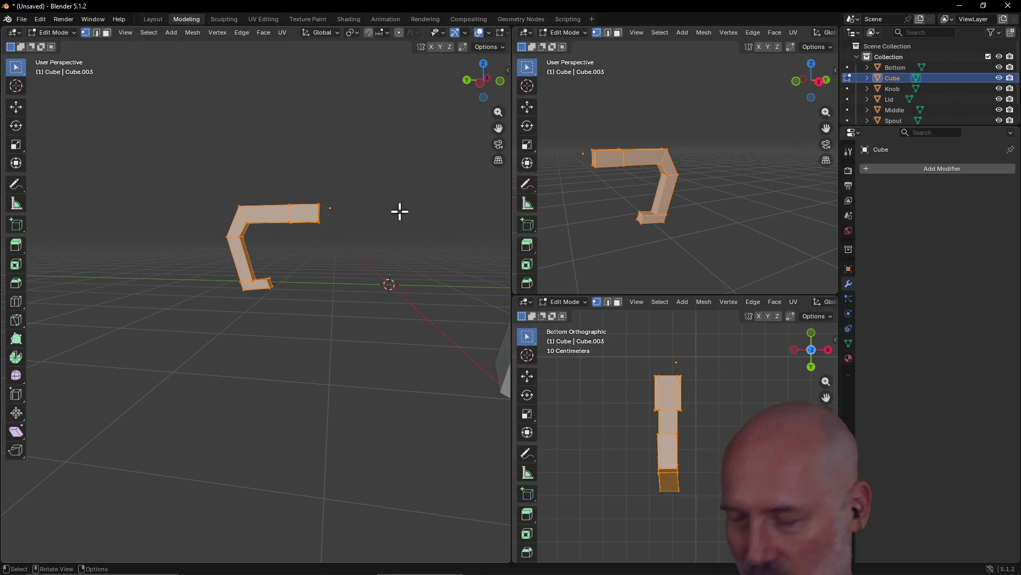
mouse_move(400, 211)
middle_down()
mouse_move(385, 257)
mouse_move(404, 326)
mouse_move(385, 292)
mouse_move(320, 289)
mouse_move(326, 243)
mouse_move(322, 251)
middle_up()
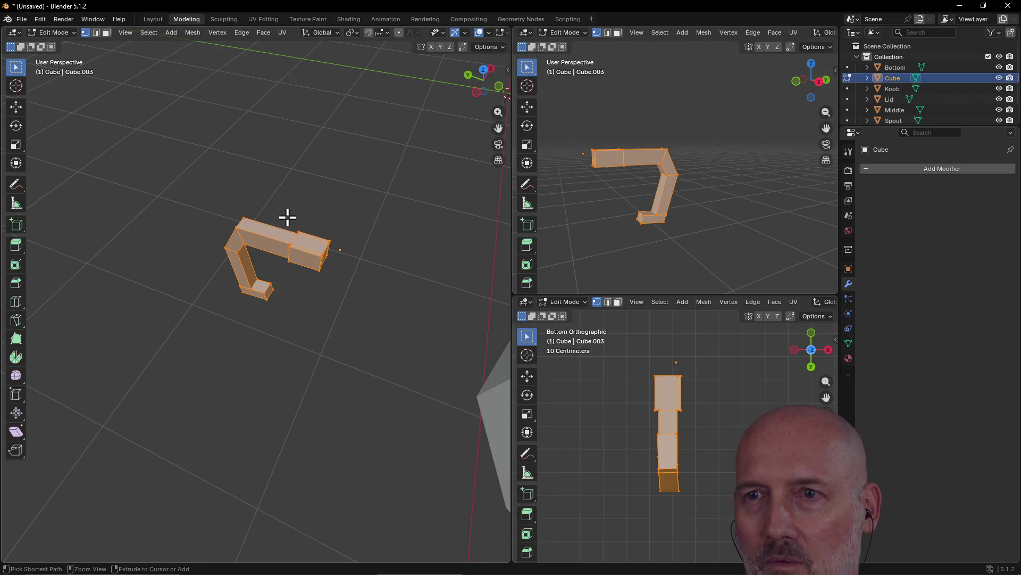
mouse_move(287, 217)
ctrl+mouse_down()
mouse_move(286, 234)
mouse_move(319, 274)
mouse_move(347, 282)
ctrl+mouse_up()
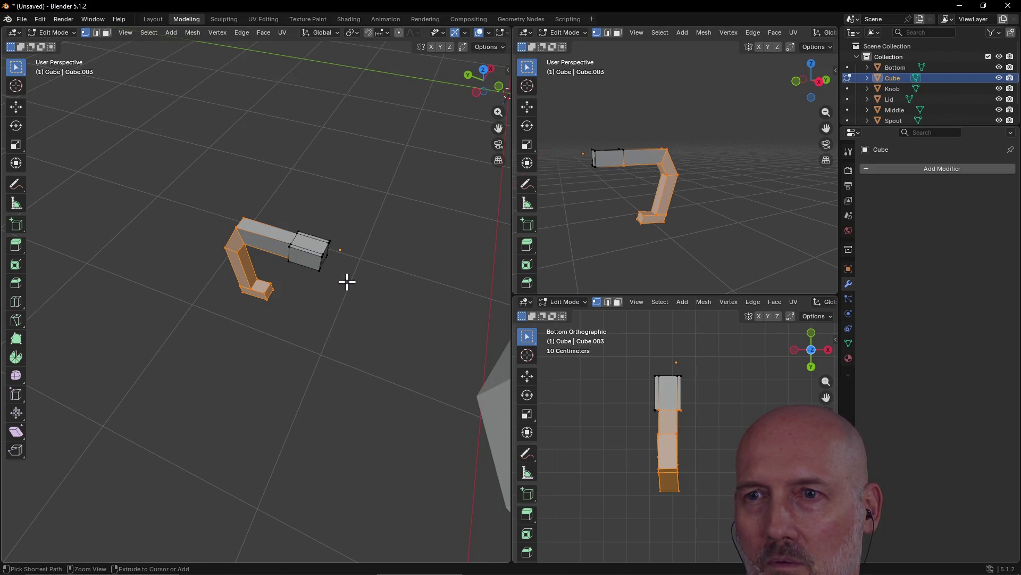
Move the lower bar and foot, constraint switched from X to Y, to line up beneath the top arm
mouse_move(356, 233)
middle_down()
mouse_move(250, 233)
mouse_move(194, 198)
mouse_move(203, 211)
middle_up()
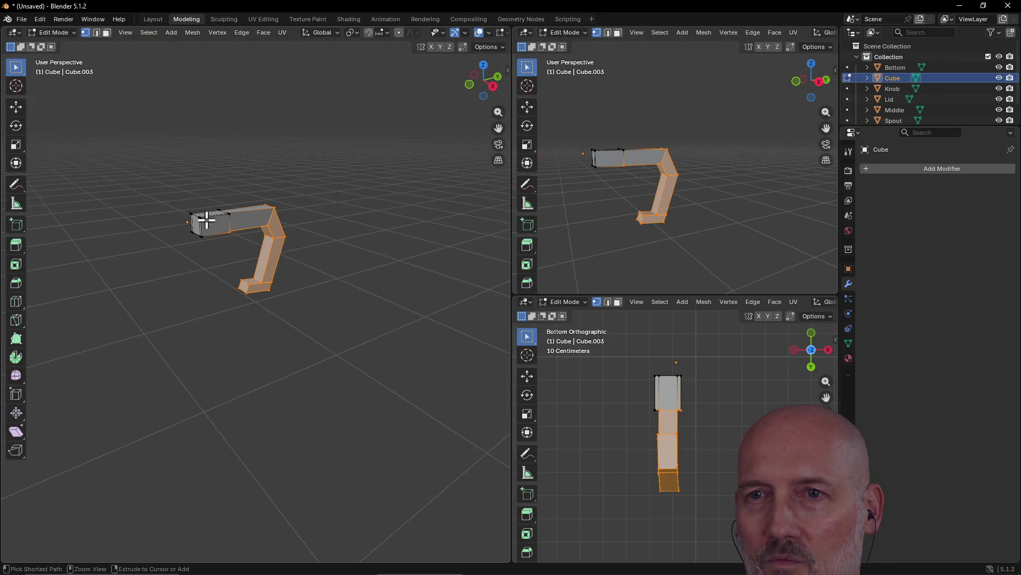
mouse_move(139, 216)
middle_down()
mouse_move(151, 258)
mouse_move(212, 193)
mouse_move(244, 133)
mouse_move(266, 151)
middle_up()
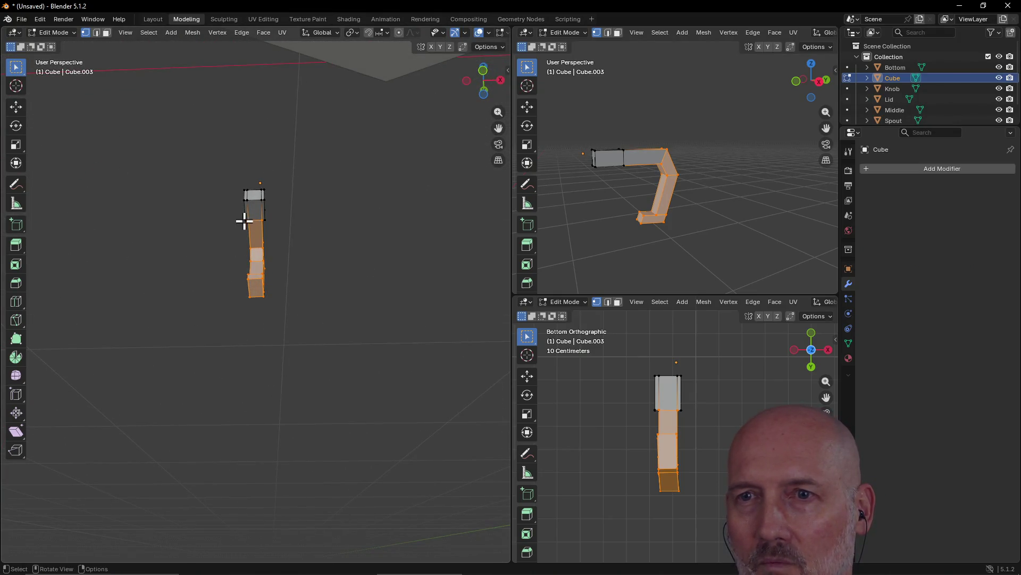
mouse_move(280, 224)
middle_down()
mouse_move(285, 196)
mouse_move(176, 264)
middle_up()
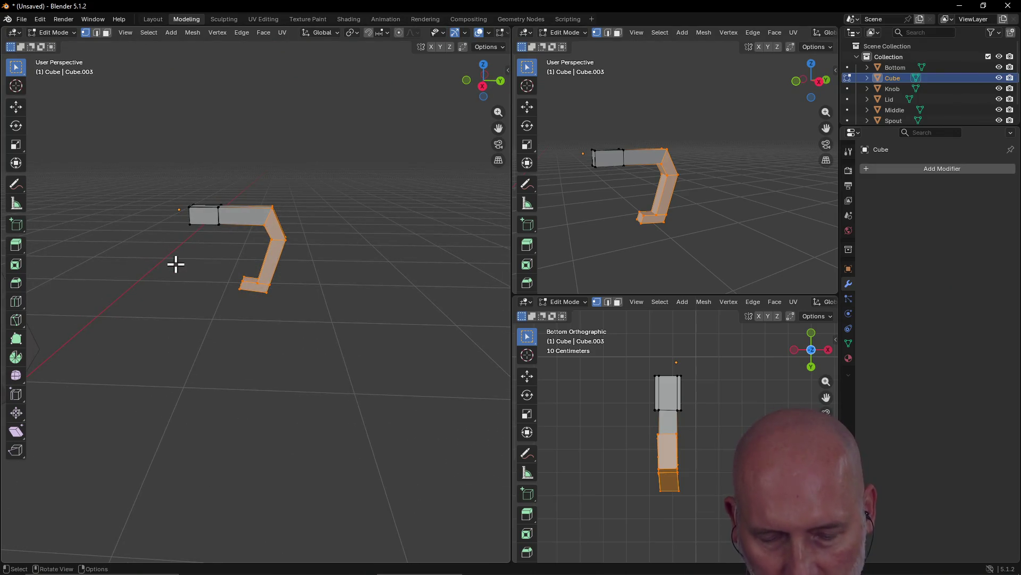
key(g)
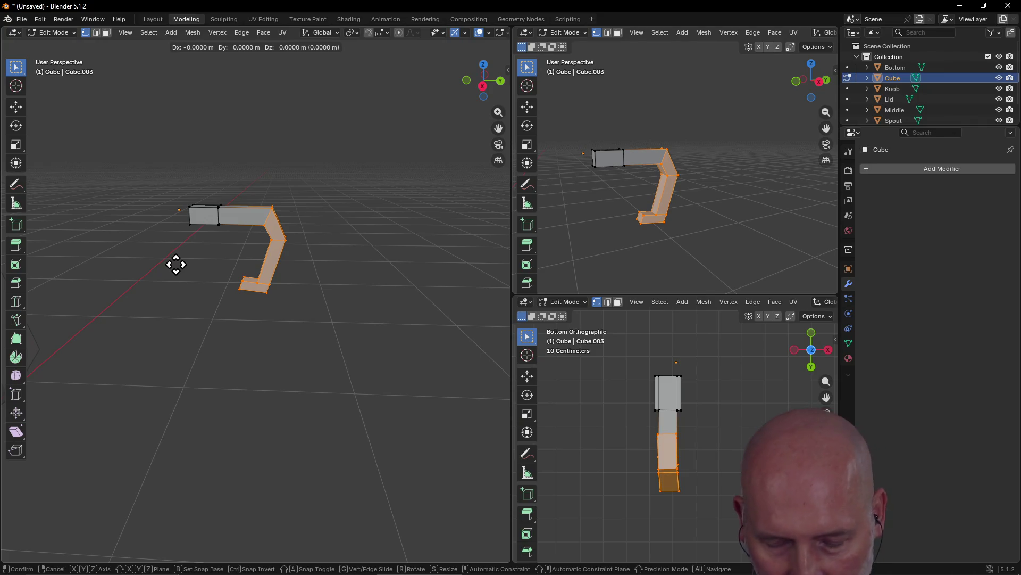
key(x)
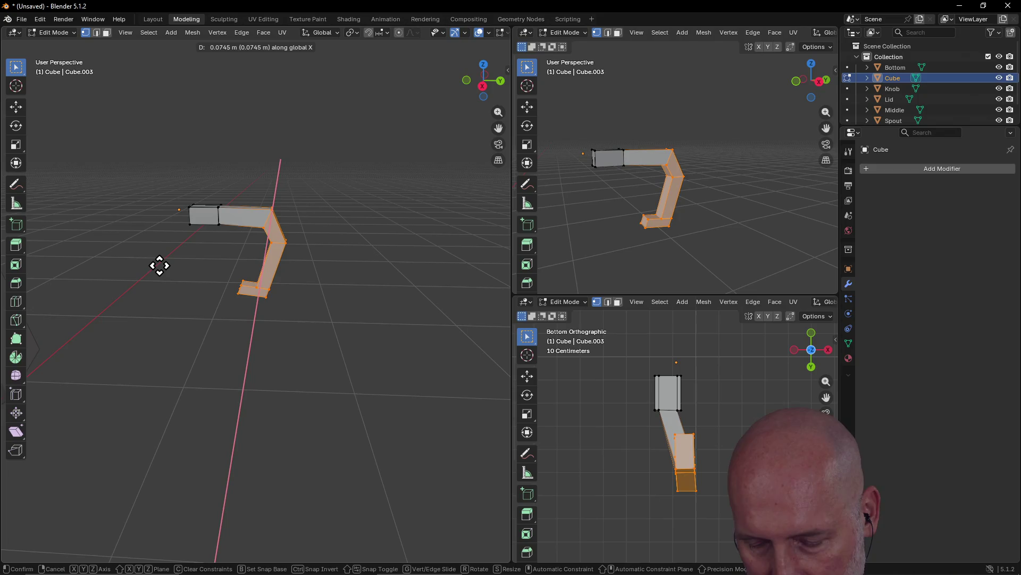
key(y)
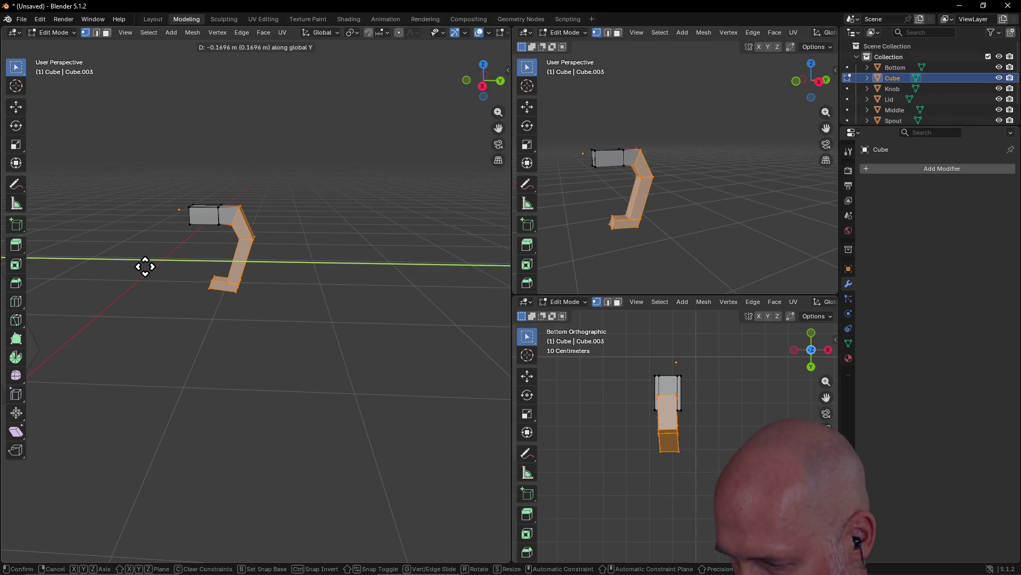
click(145, 266)
mouse_move(255, 277)
middle_down()
mouse_move(383, 273)
mouse_move(412, 241)
mouse_move(388, 223)
mouse_move(167, 235)
mouse_move(169, 196)
mouse_move(231, 177)
mouse_move(288, 180)
mouse_move(303, 235)
mouse_move(280, 276)
mouse_move(242, 244)
mouse_move(442, 238)
middle_up()
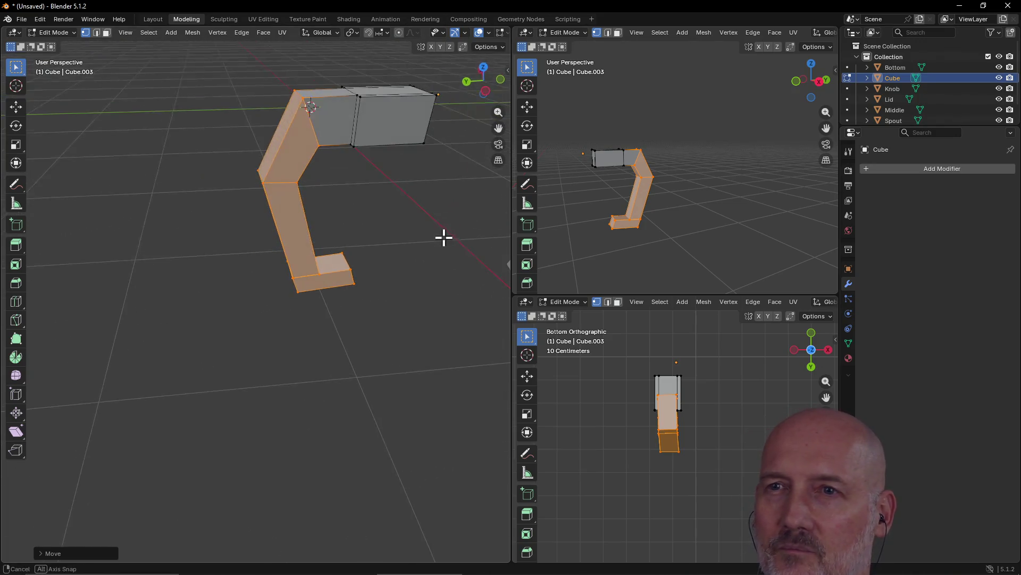
scroll(417, 216, down, 4)
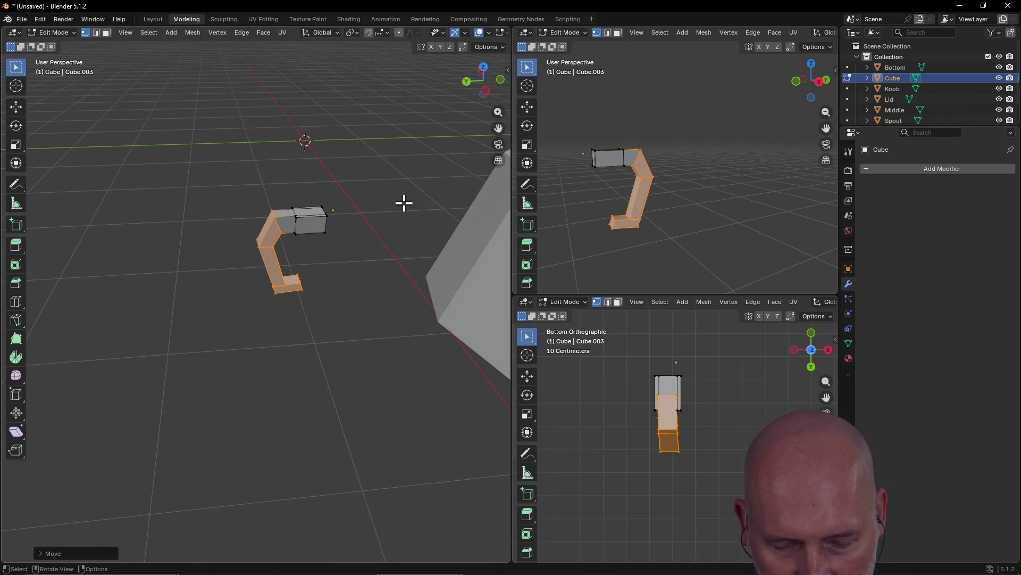
Return to Object Mode in Layout, select the C-shaped handle, and grab it to move
key(ctrl+Page_Up)
mouse_move(404, 196)
middle_down()
mouse_move(315, 221)
mouse_move(278, 207)
mouse_move(375, 180)
mouse_move(419, 208)
mouse_move(413, 234)
middle_up()
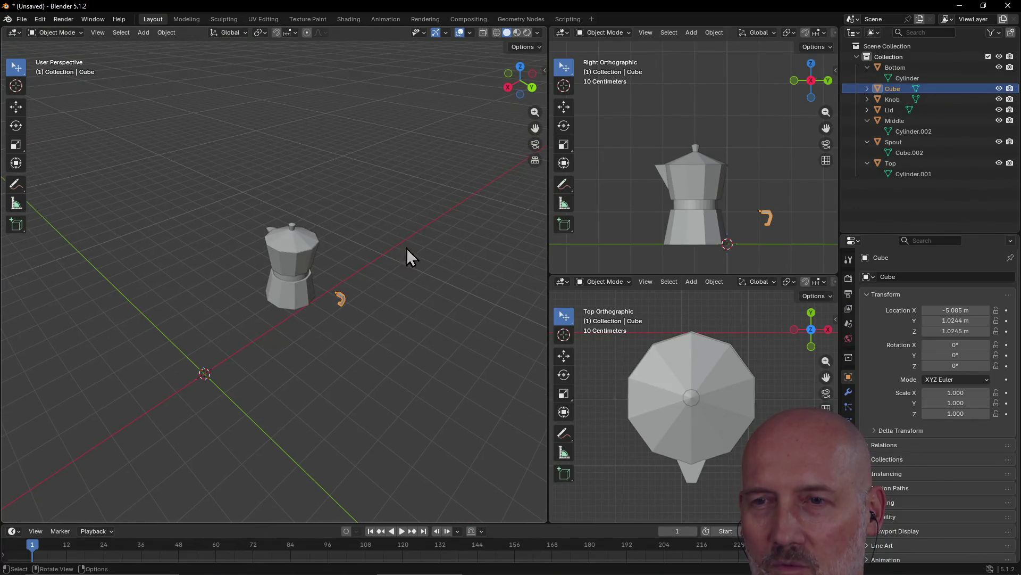
click(369, 312)
scroll(370, 300, up, 6)
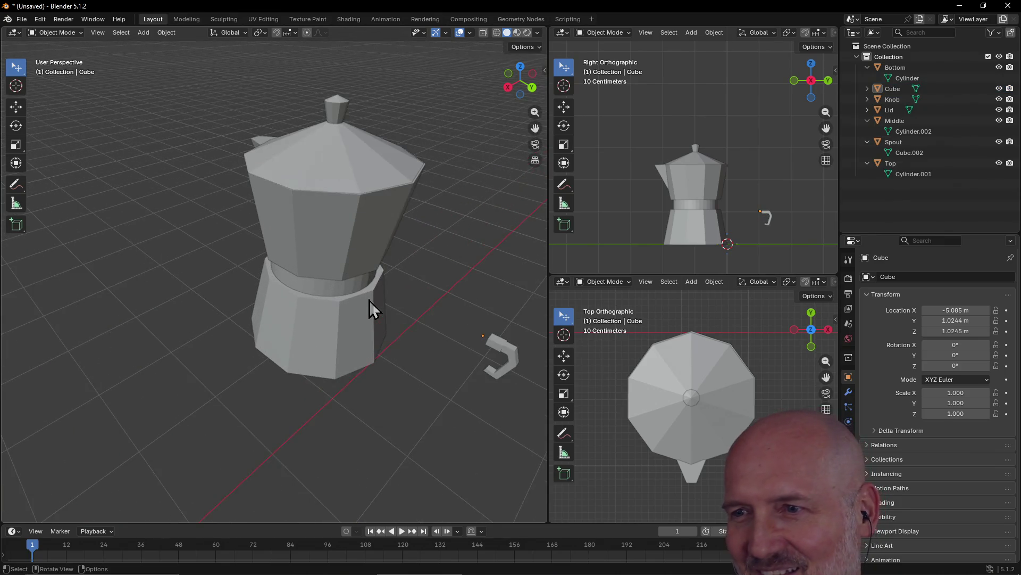
mouse_move(470, 308)
middle_down()
mouse_move(443, 279)
mouse_move(408, 269)
mouse_move(424, 288)
mouse_move(420, 332)
middle_up()
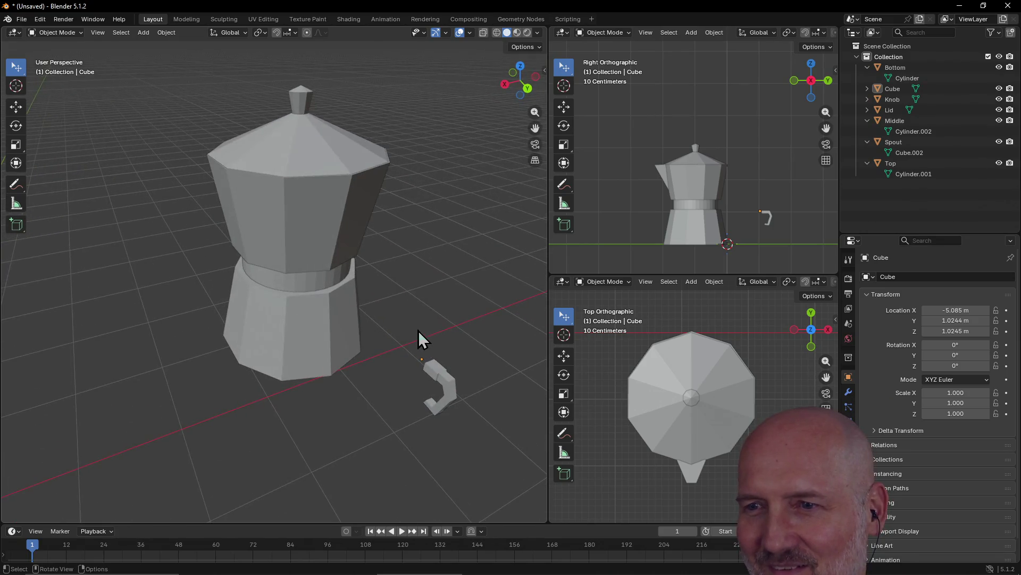
click(442, 388)
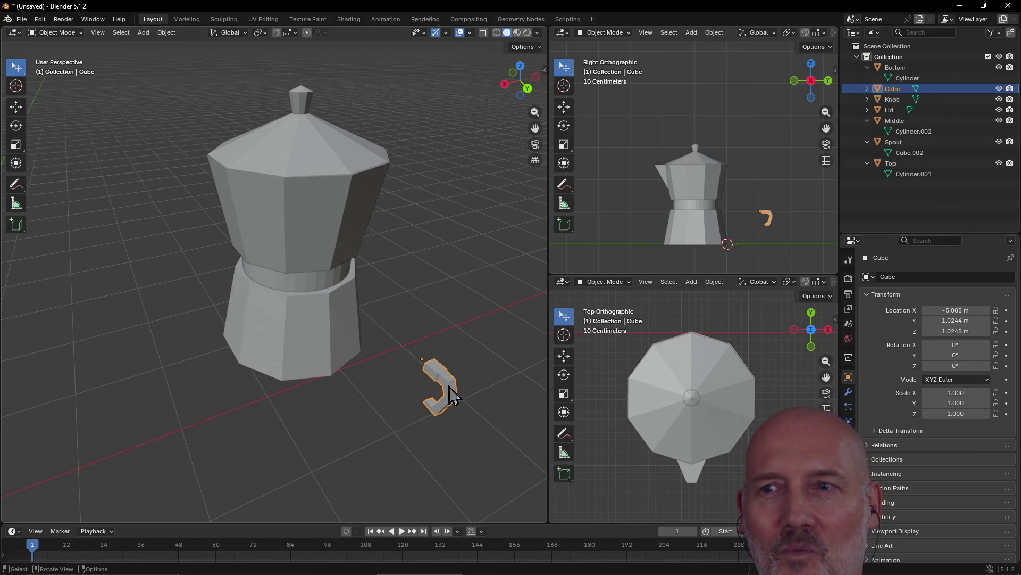
key(g)
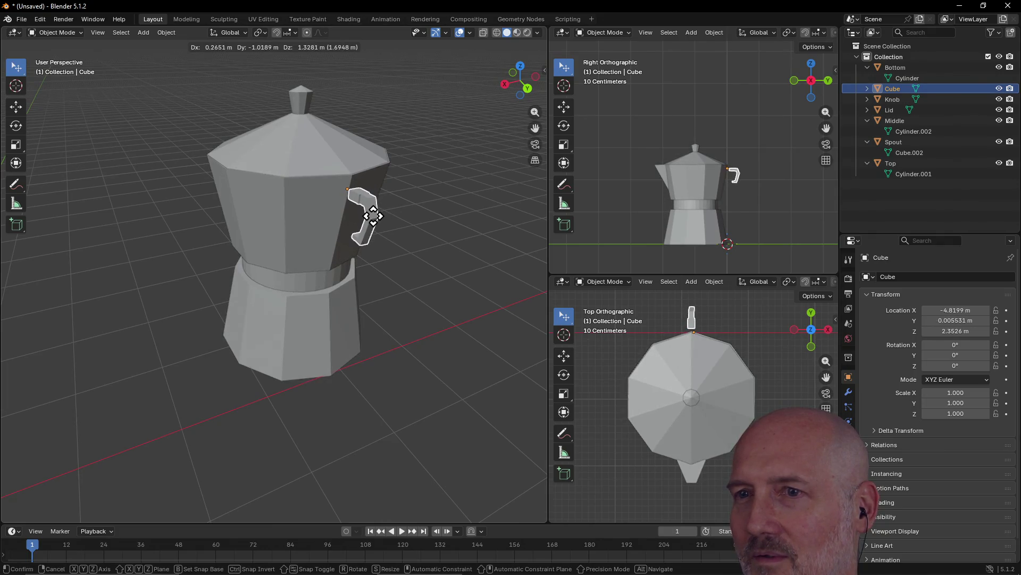
Place the handle against the pot's side and scale it up to 2.412
click(375, 221)
click(375, 222)
click(375, 223)
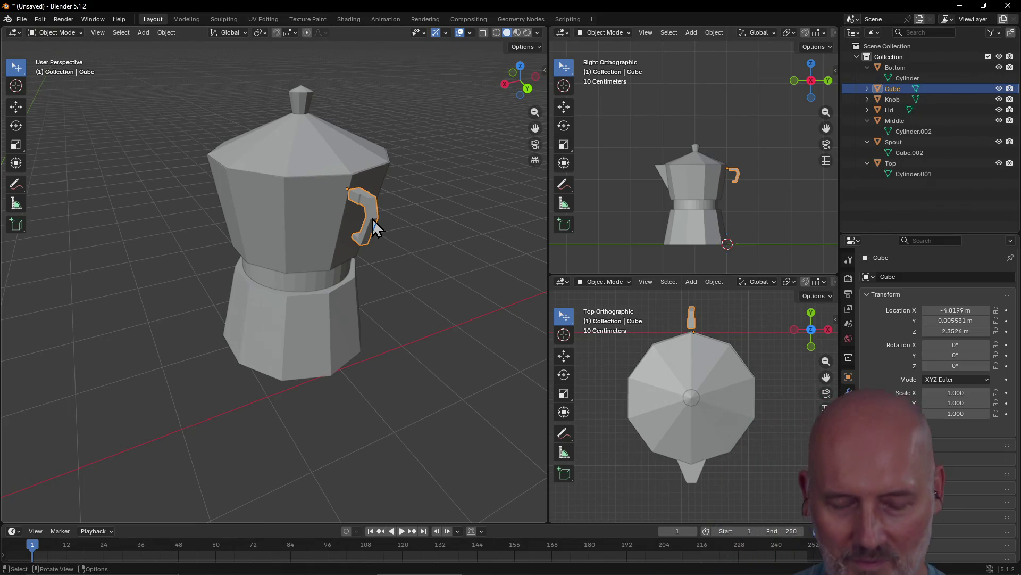
key(s)
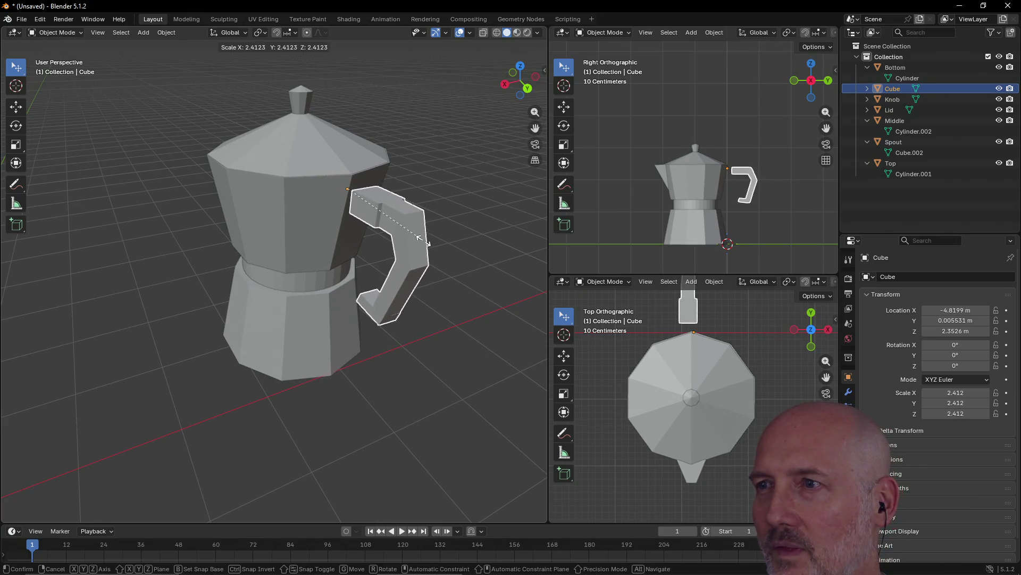
click(424, 240)
Reposition the enlarged handle slightly lower and further left against the upper body
key(g)
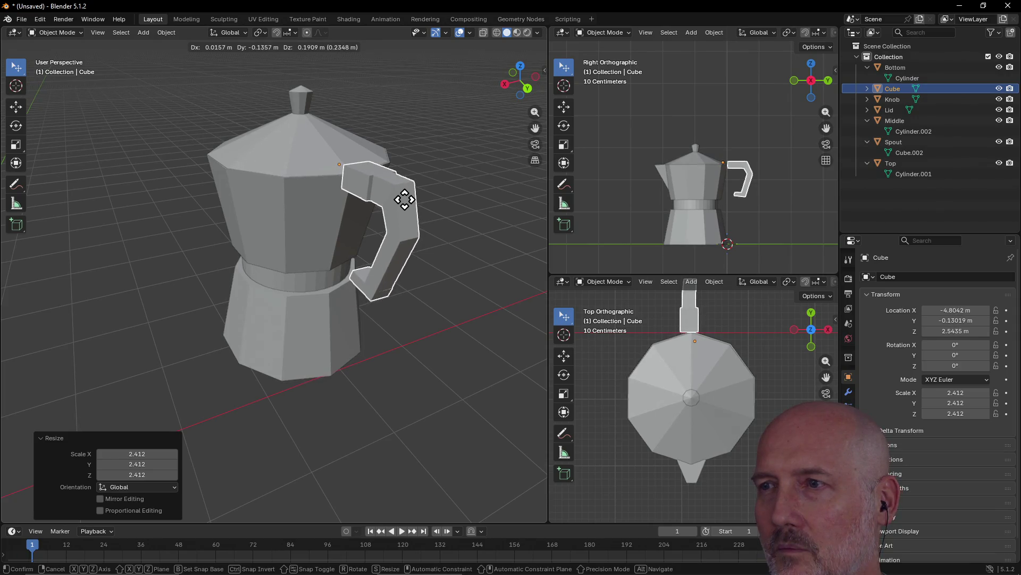
click(400, 203)
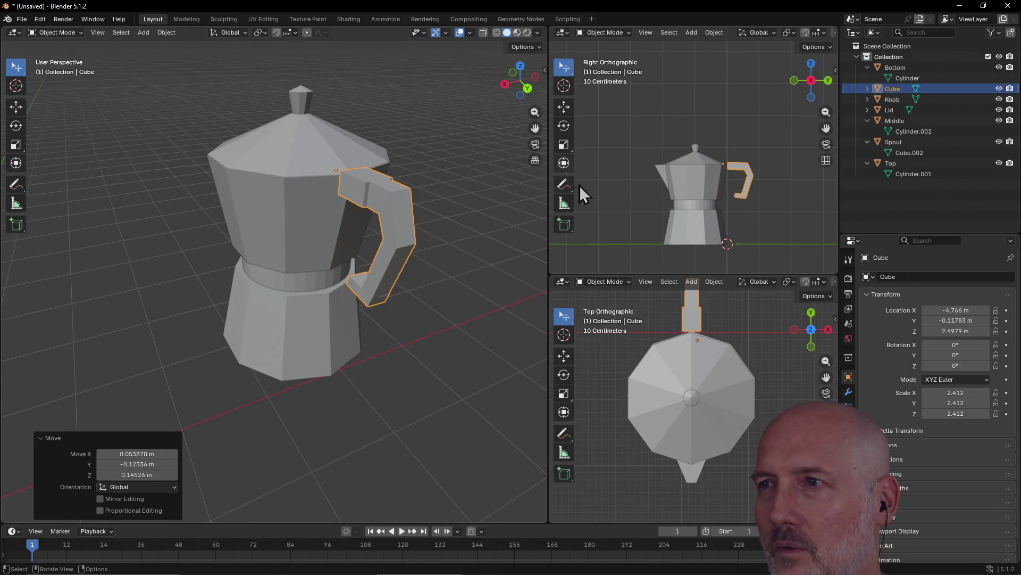
key(g)
click(741, 189)
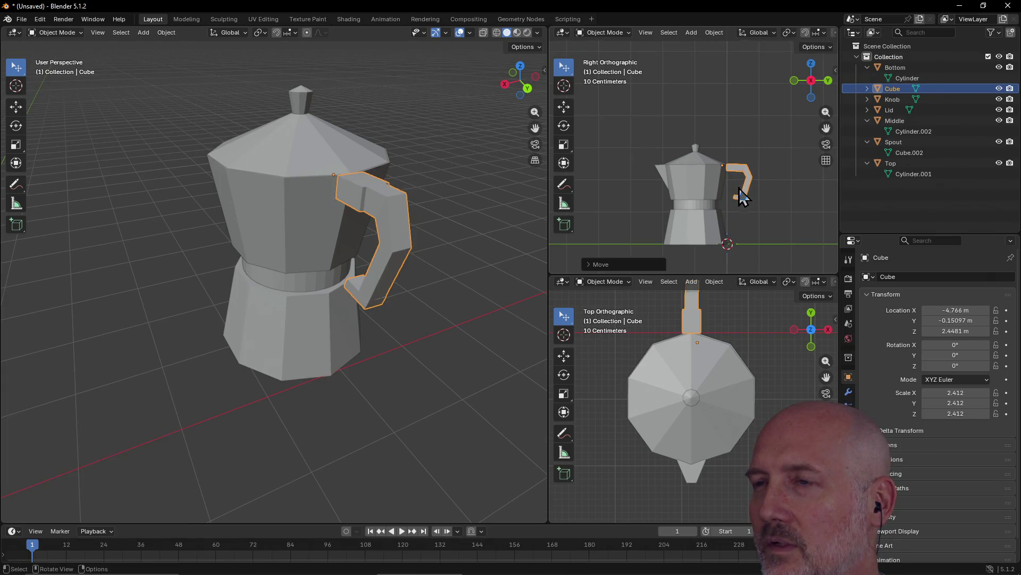
scroll(739, 187, up, 5)
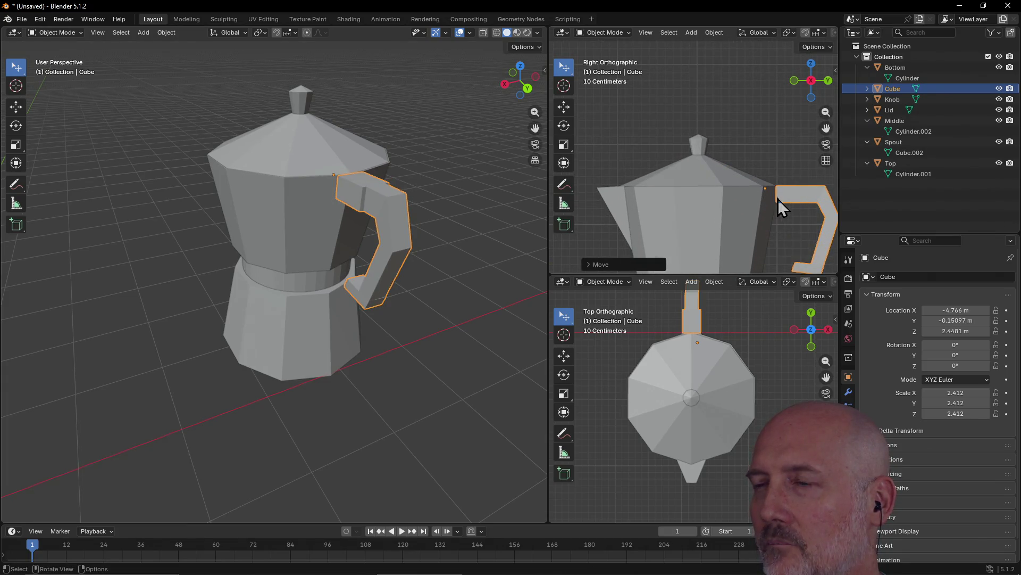
key(grave)
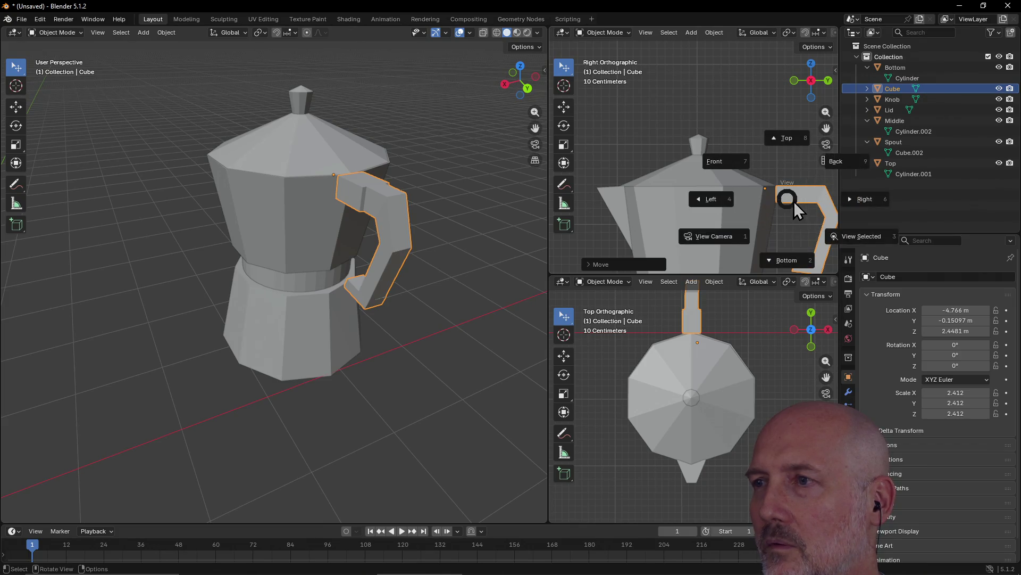
Frame the selected handle in the Right side view and the Top view
click(857, 240)
scroll(731, 192, down, 2)
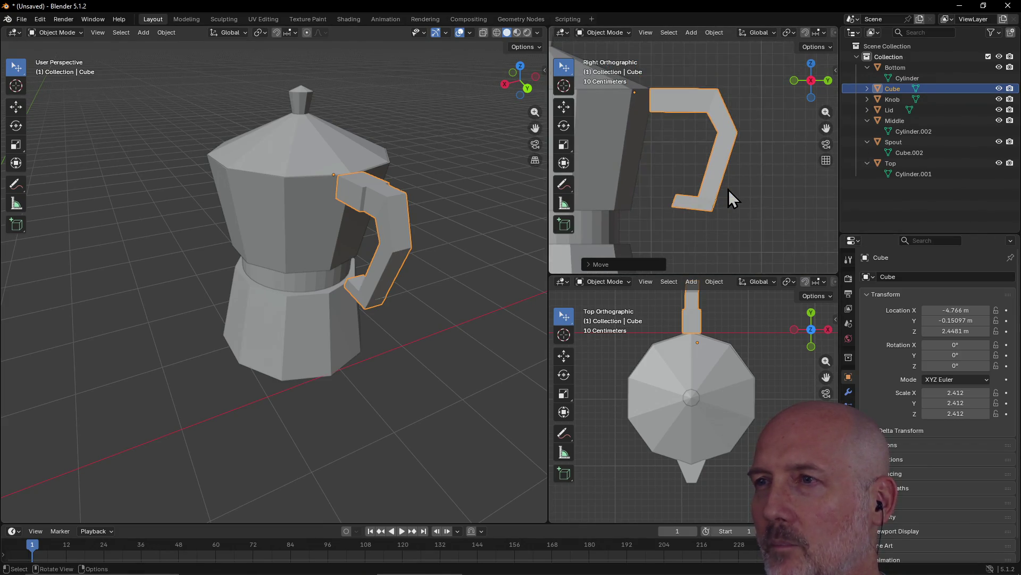
key(grave)
click(791, 224)
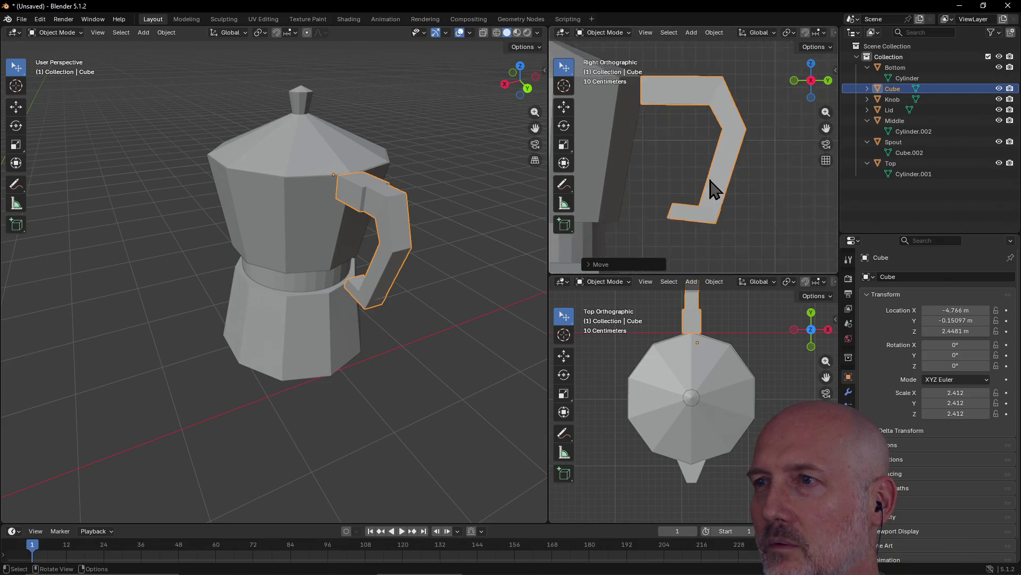
scroll(713, 188, down, 2)
mouse_move(734, 186)
middle_down()
mouse_move(706, 206)
mouse_move(733, 197)
mouse_move(729, 183)
middle_up()
key(grave)
click(806, 144)
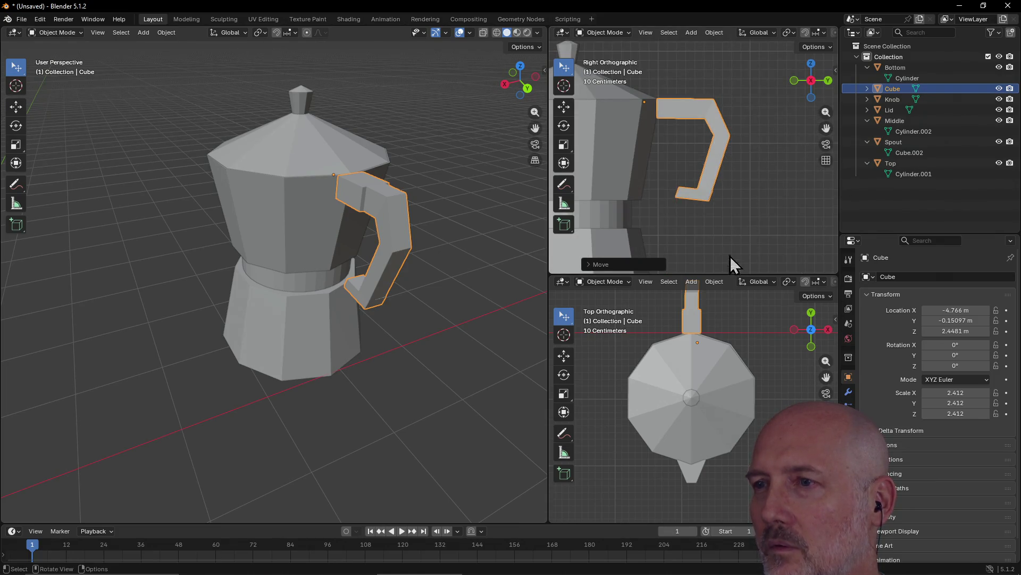
key(grave)
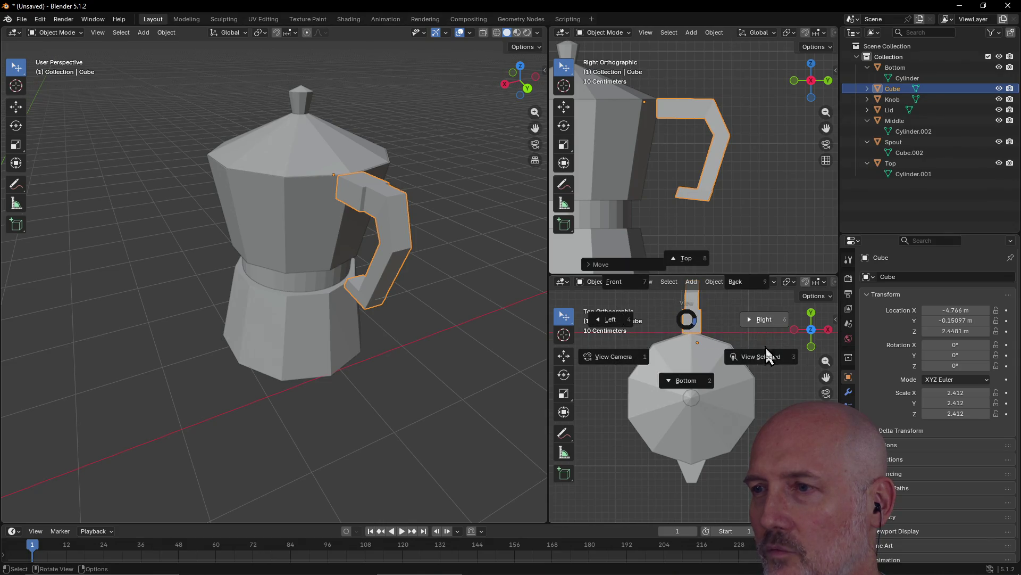
click(766, 348)
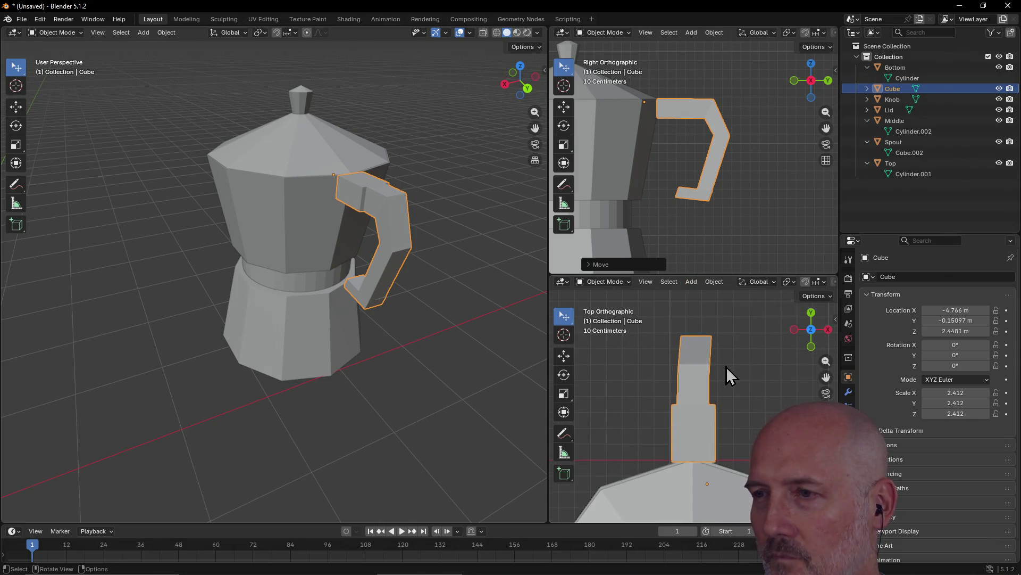
scroll(726, 366, down, 1)
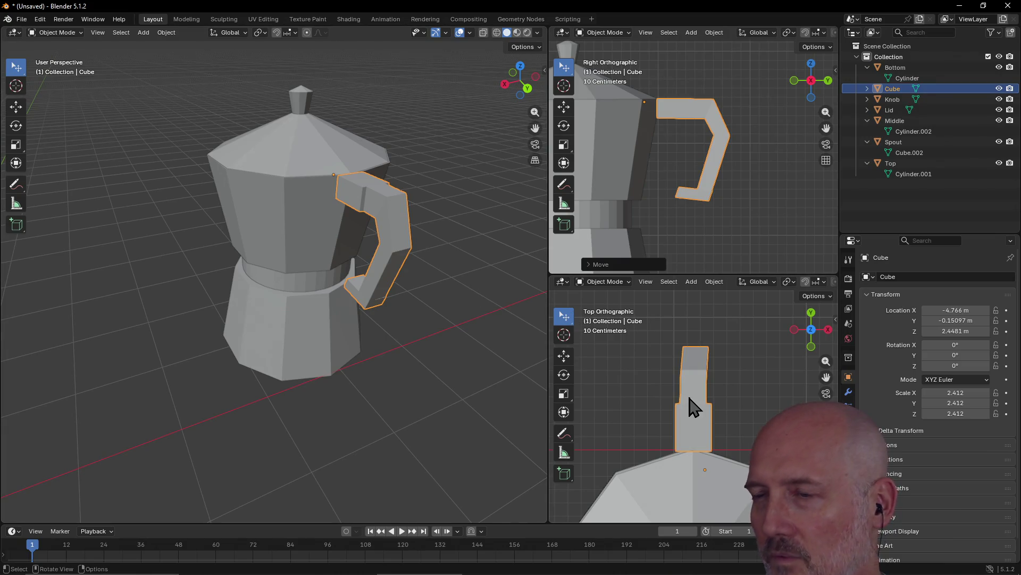
Nudge the handle in and lower to about X -4.762, Y -0.221, Z 2.419 m, then deselect
key(g)
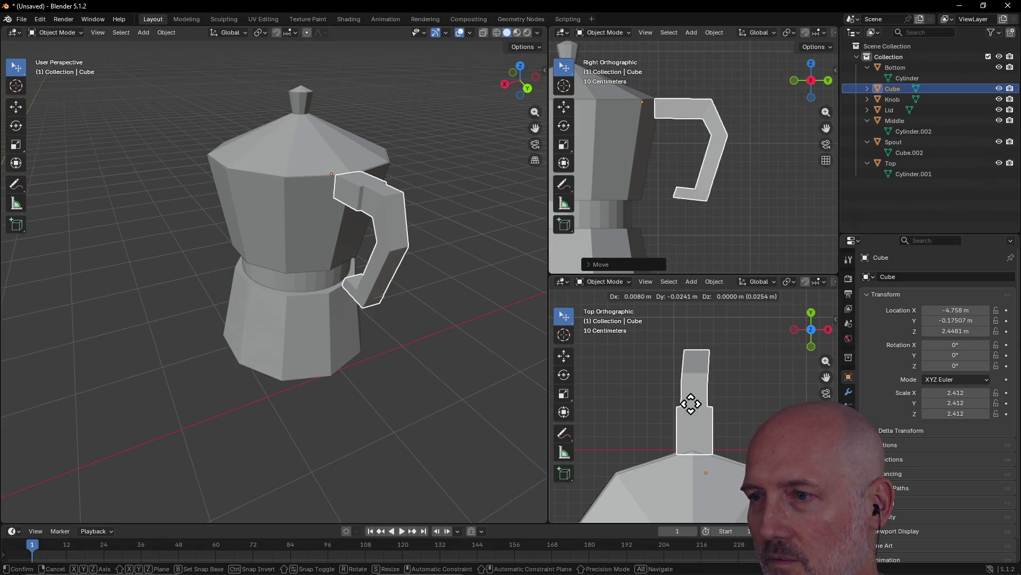
click(694, 414)
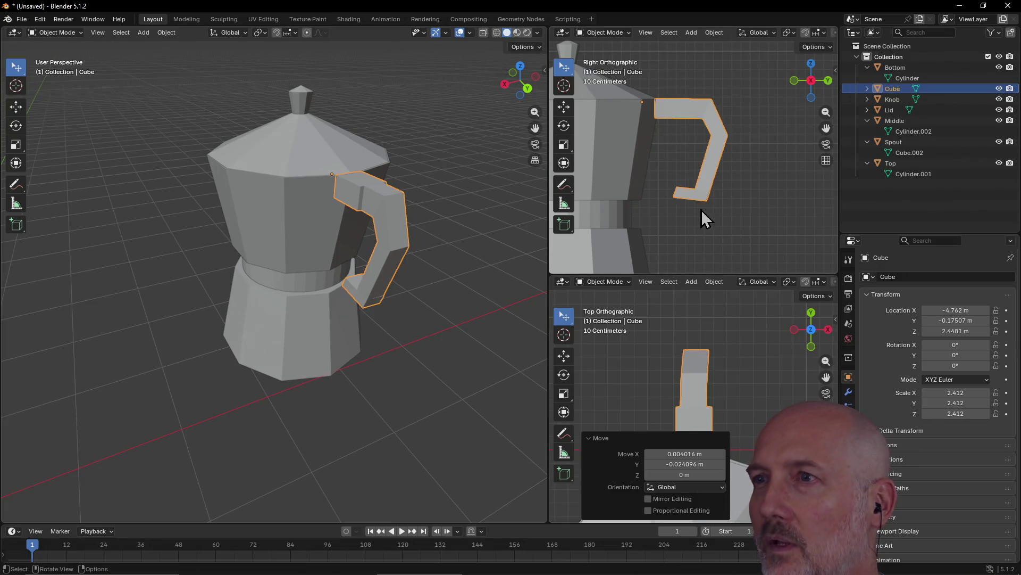
key(g)
click(702, 121)
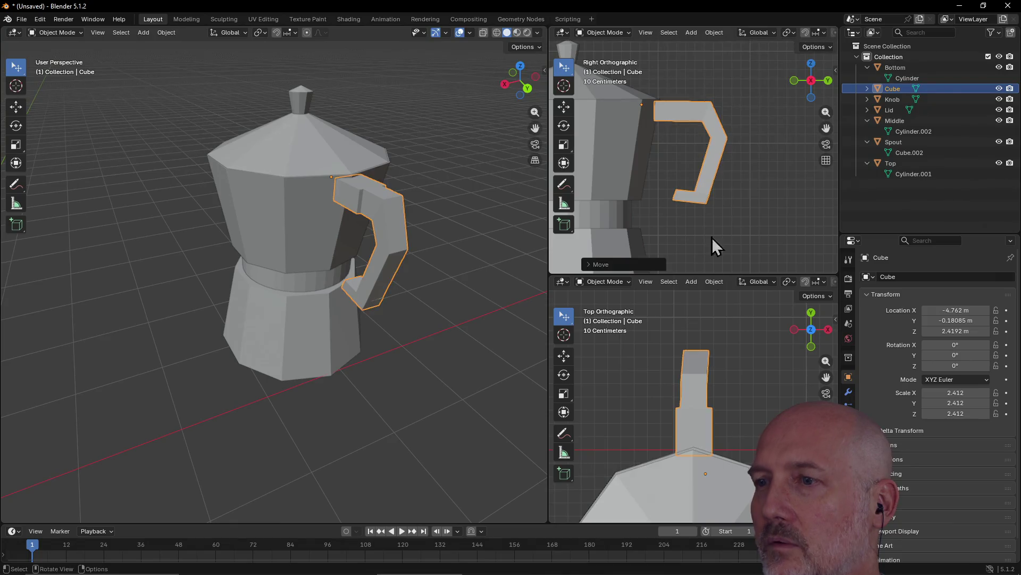
key(g)
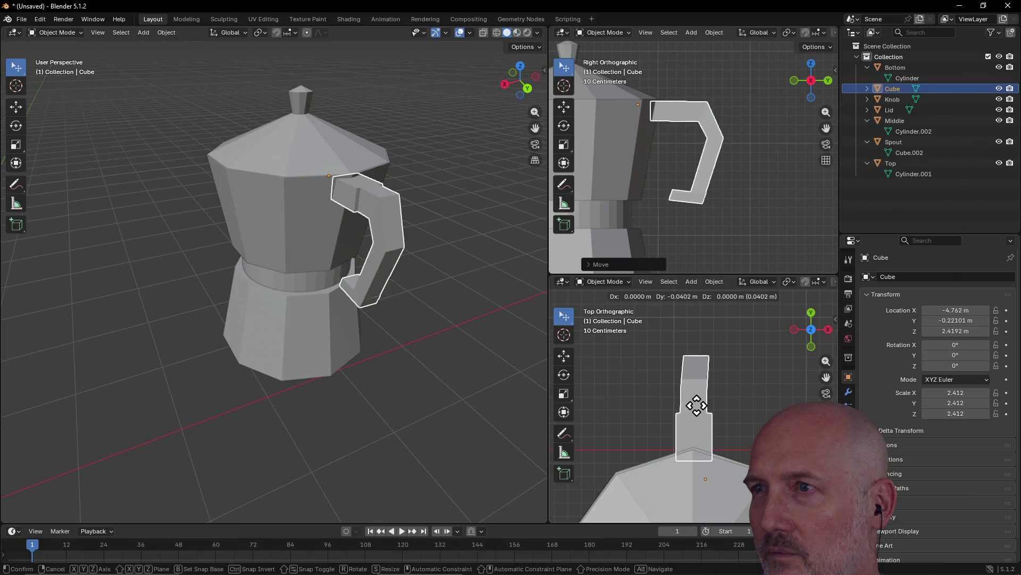
click(695, 394)
click(650, 320)
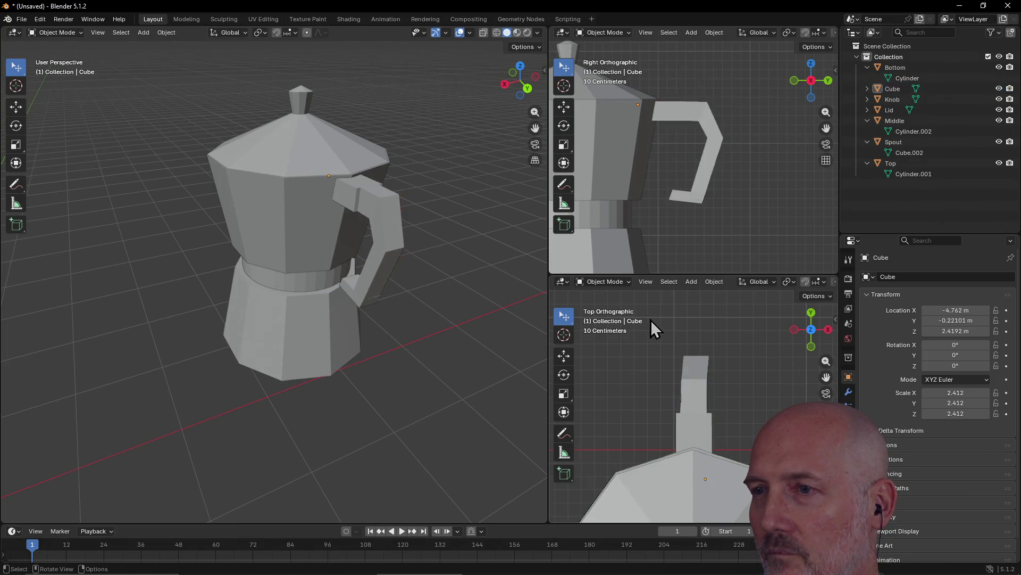
mouse_move(477, 326)
middle_down()
mouse_move(542, 334)
mouse_move(474, 290)
mouse_move(509, 305)
middle_up()
scroll(474, 289, down, 3)
scroll(159, 276, up, 3)
mouse_move(171, 273)
middle_down()
mouse_move(305, 290)
mouse_move(234, 304)
mouse_move(345, 272)
mouse_move(302, 267)
mouse_move(352, 260)
middle_up()
scroll(346, 279, up, 3)
scroll(331, 272, down, 5)
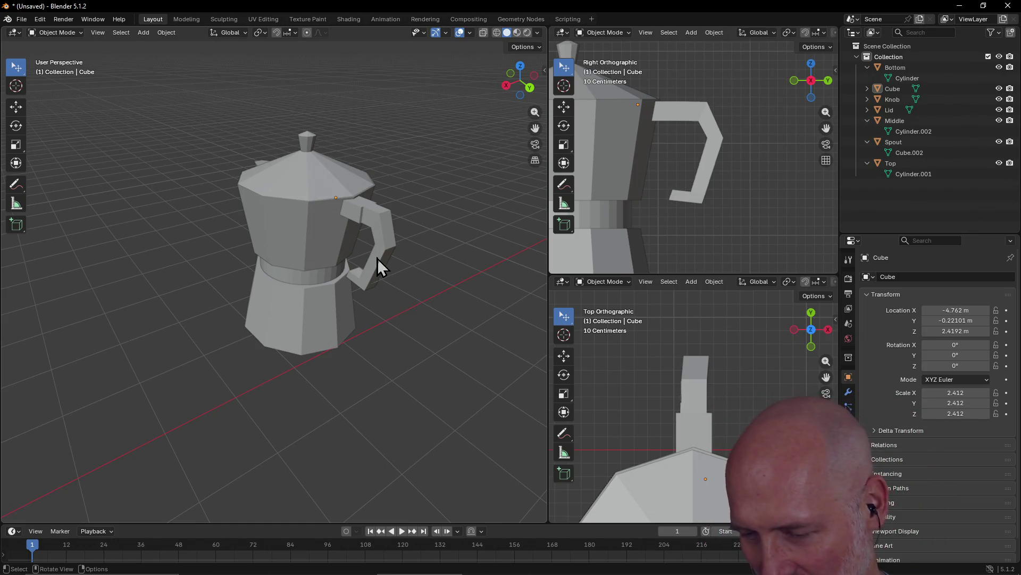
Set the 3D cursor on the empty grid beside the pot, then orbit to show the handle
right_click(375, 220)
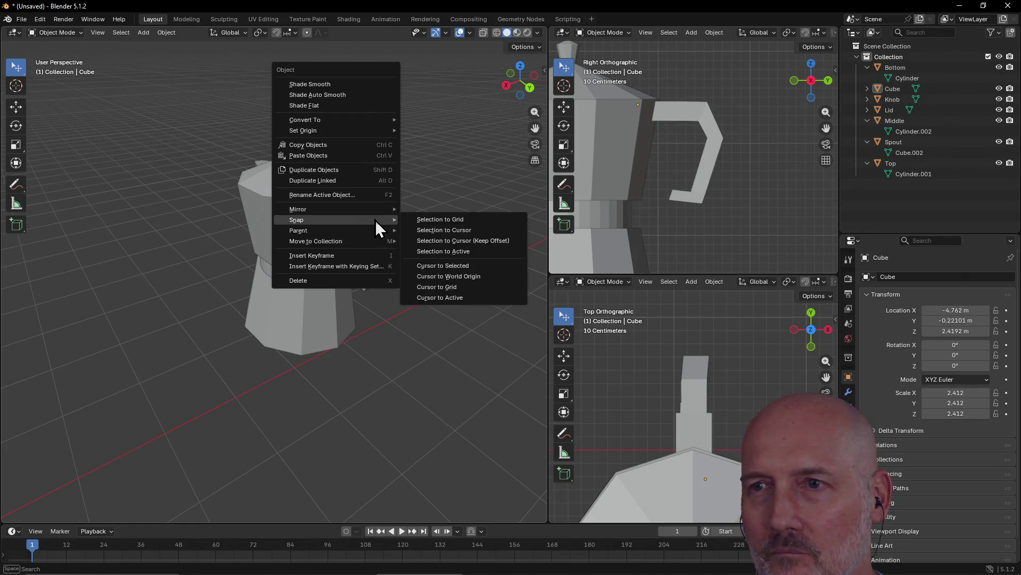
key(Escape)
shift+right_click(373, 228)
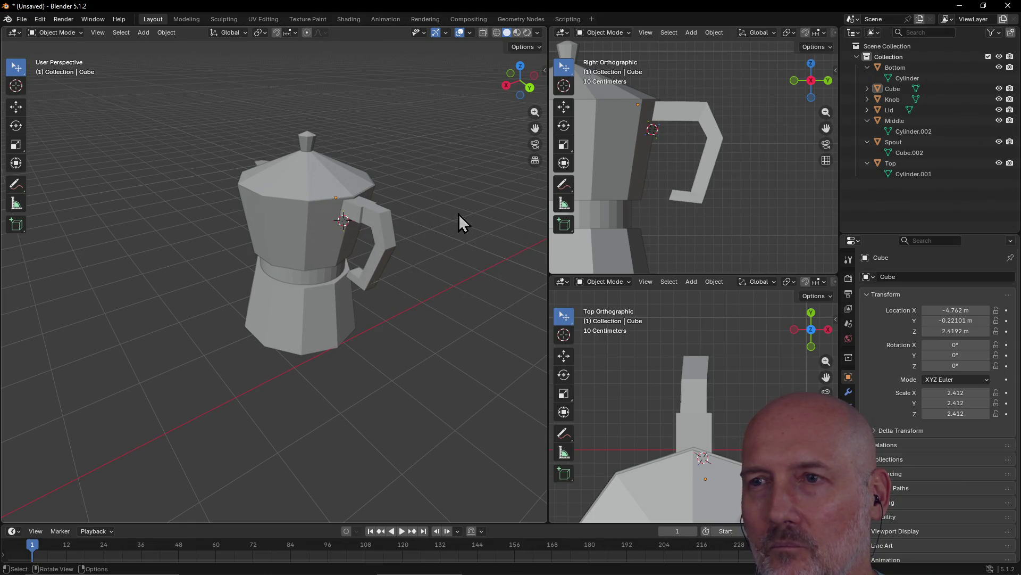
shift+right_click(473, 236)
mouse_move(417, 202)
middle_down()
mouse_move(472, 194)
mouse_move(435, 187)
mouse_move(407, 205)
mouse_move(369, 192)
middle_up()
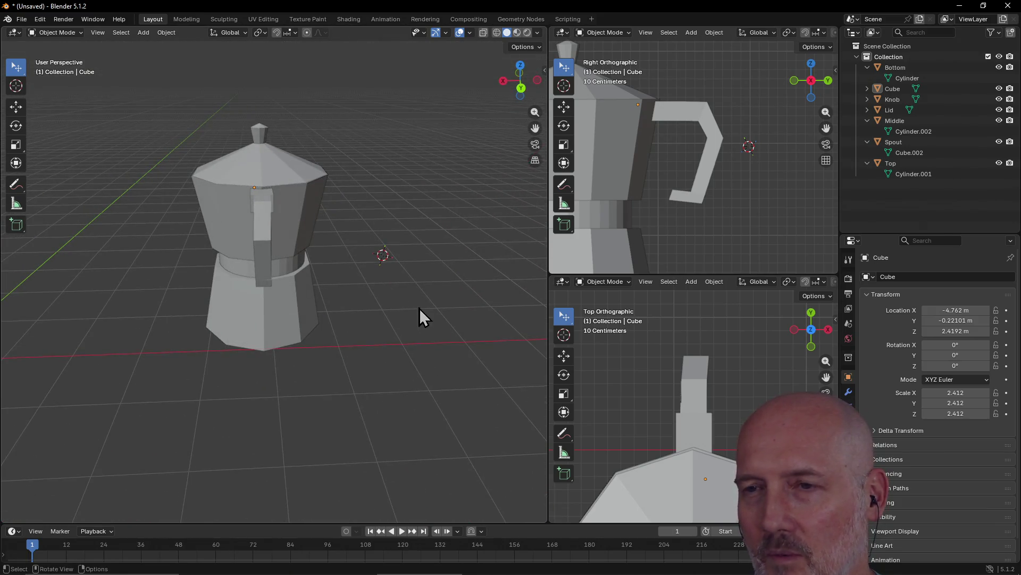
mouse_move(437, 332)
middle_down()
mouse_move(394, 320)
mouse_move(433, 318)
mouse_move(422, 314)
middle_up()
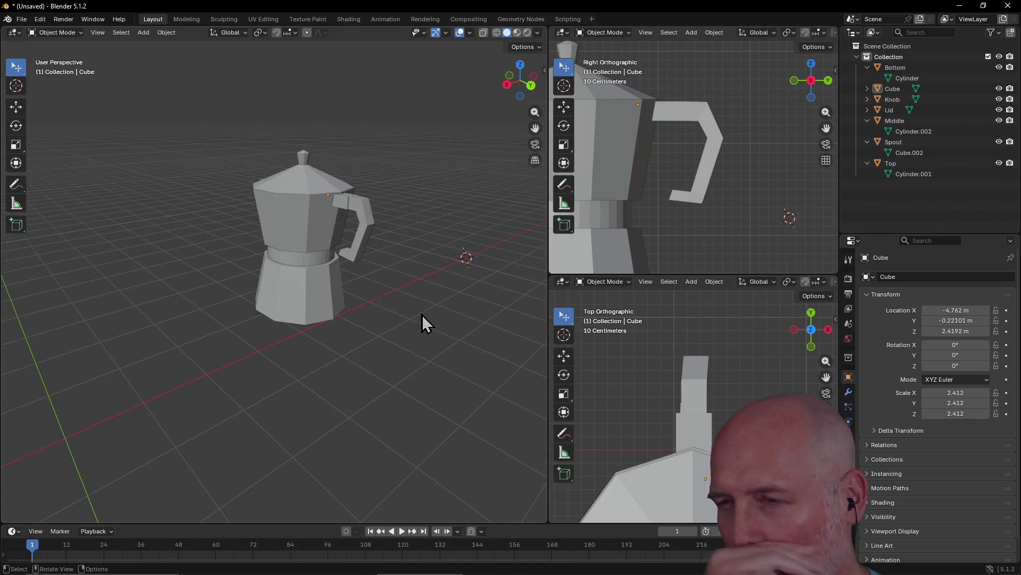
Switch to the Modeling workspace and orbit to show the pot's handle and spout
click(180, 18)
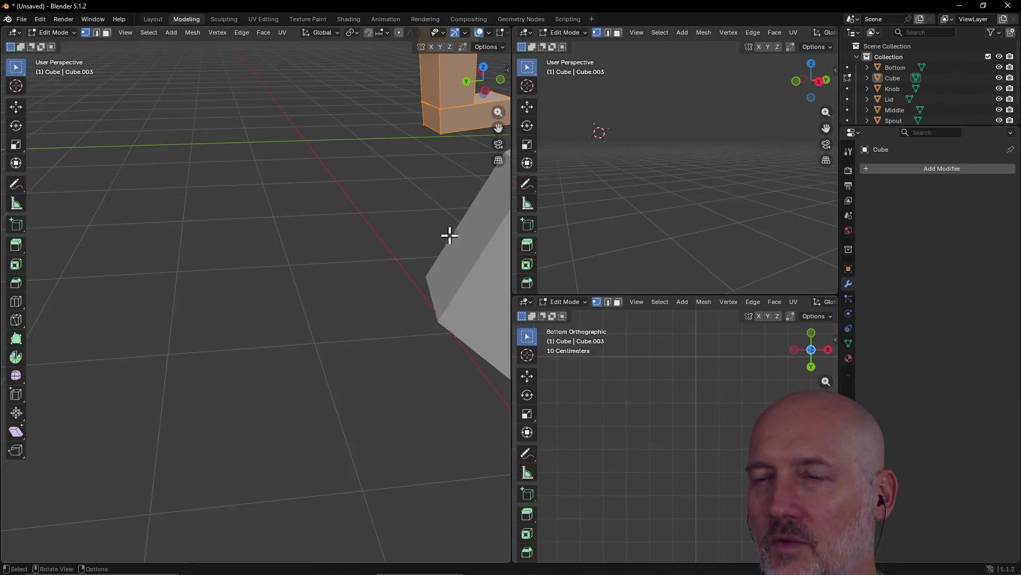
middle_drag(444, 226, 440, 221)
scroll(440, 221, down, 6)
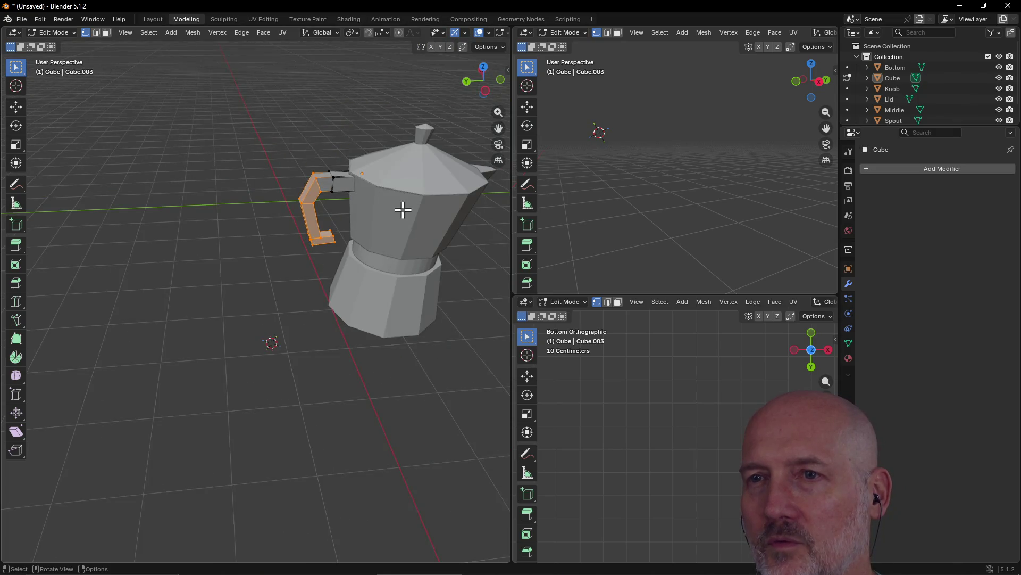
mouse_move(410, 221)
middle_down()
mouse_move(463, 226)
mouse_move(7, 201)
mouse_move(418, 231)
middle_up()
scroll(417, 230, up, 4)
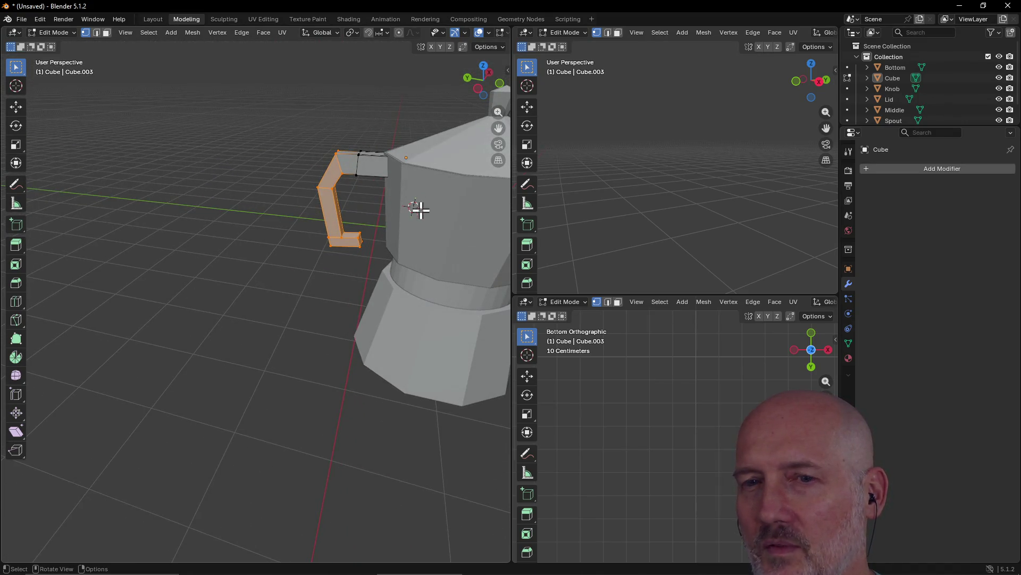
scroll(422, 218, down, 3)
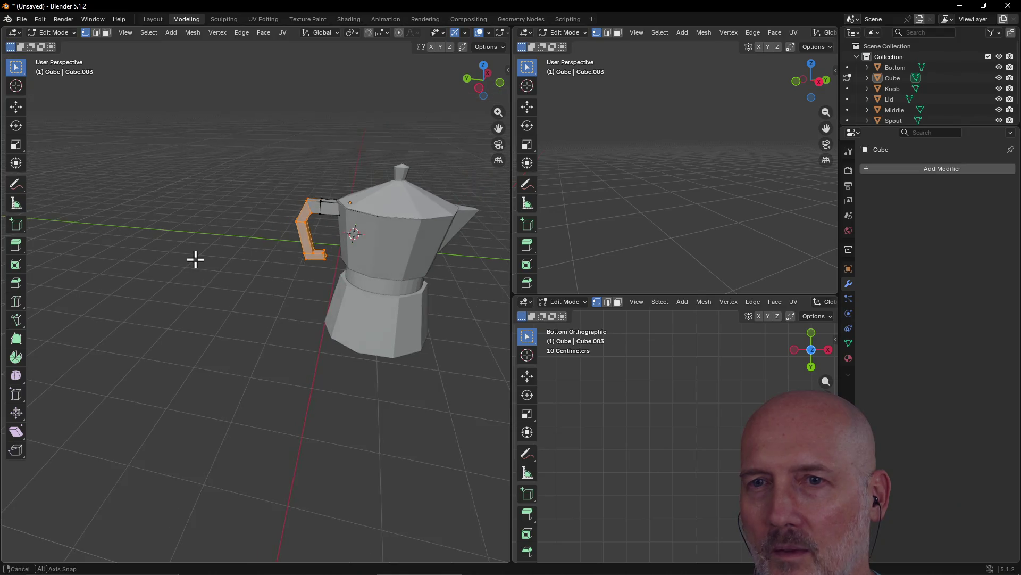
mouse_move(194, 297)
middle_down()
mouse_move(269, 257)
mouse_move(351, 262)
middle_up()
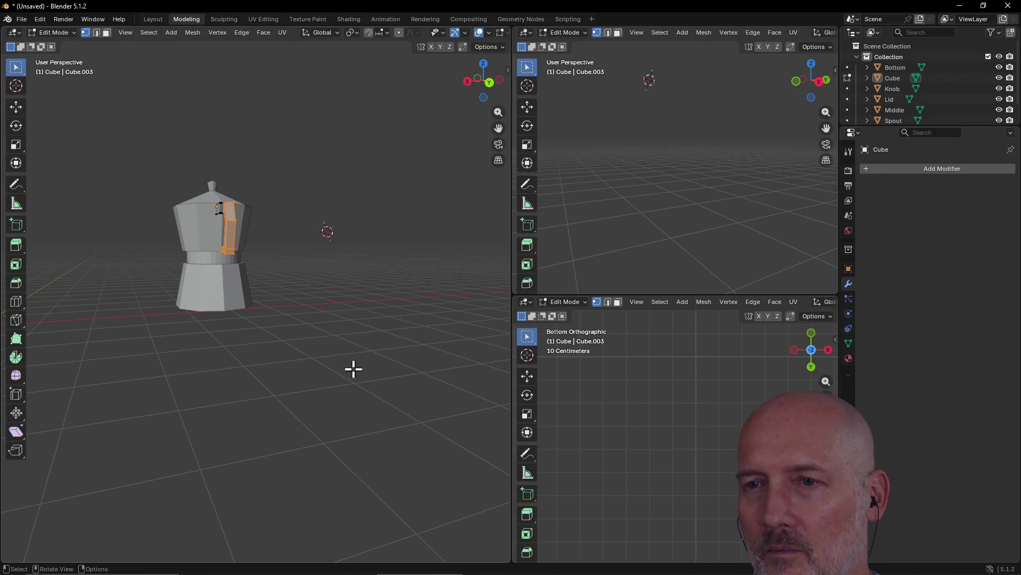
mouse_move(402, 292)
middle_down()
mouse_move(245, 292)
mouse_move(202, 306)
mouse_move(227, 297)
middle_up()
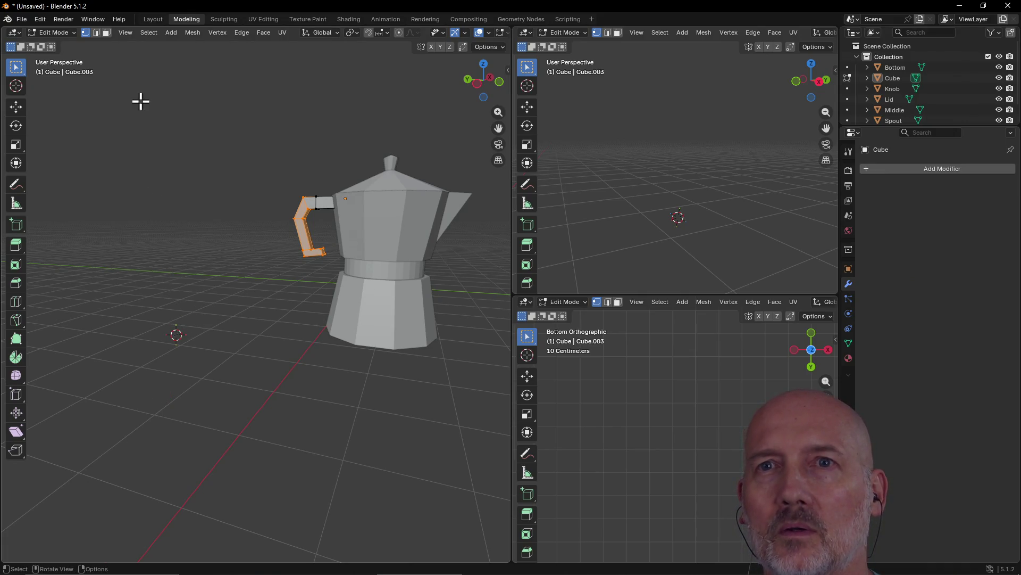
Add a cube at the 3D cursor and invert the selection to pick the handle
click(166, 33)
click(179, 50)
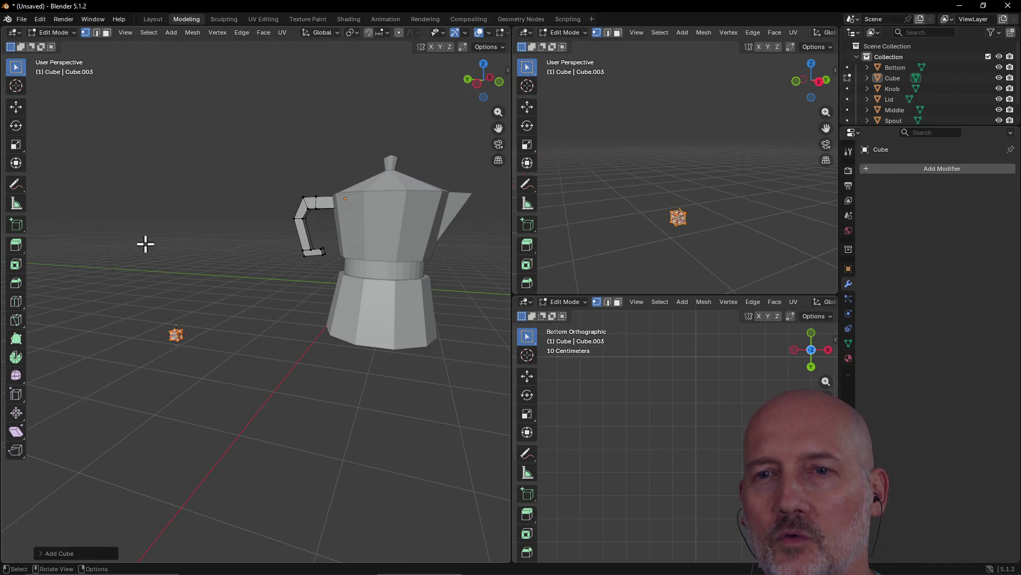
key(ctrl+i)
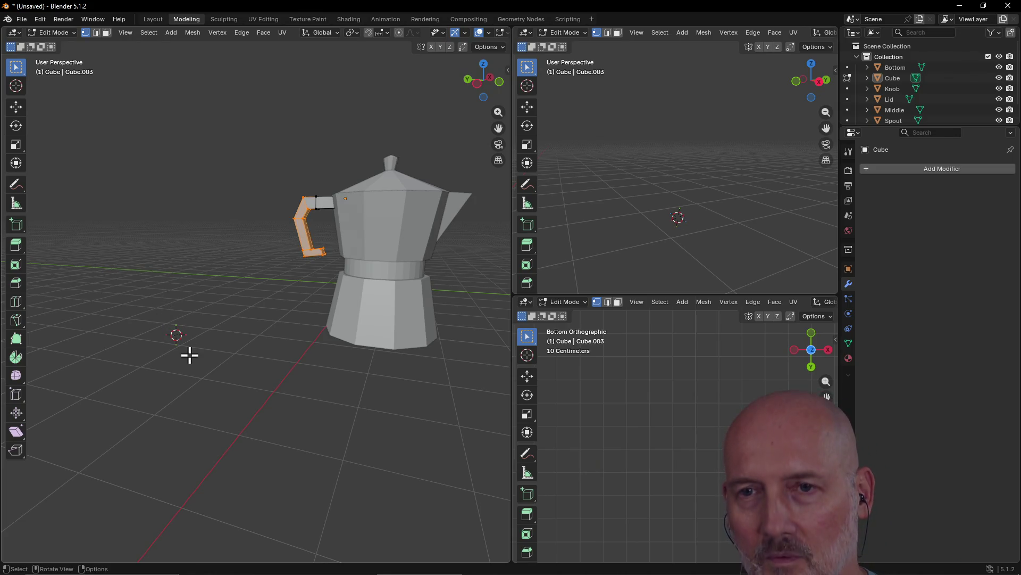
scroll(240, 309, down, 3)
mouse_move(243, 315)
middle_down()
mouse_move(385, 344)
mouse_move(376, 328)
mouse_move(200, 292)
middle_up()
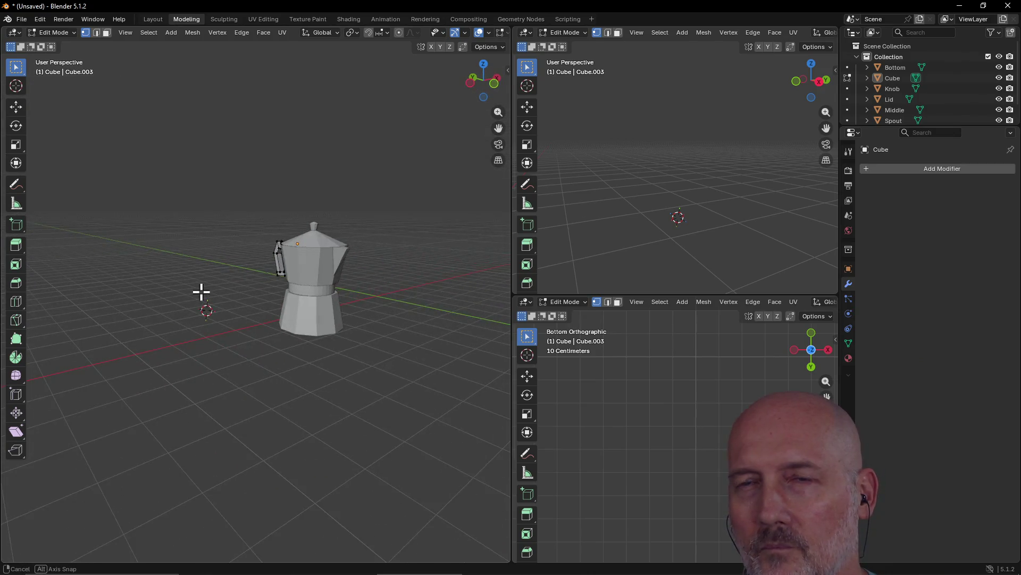
click(154, 19)
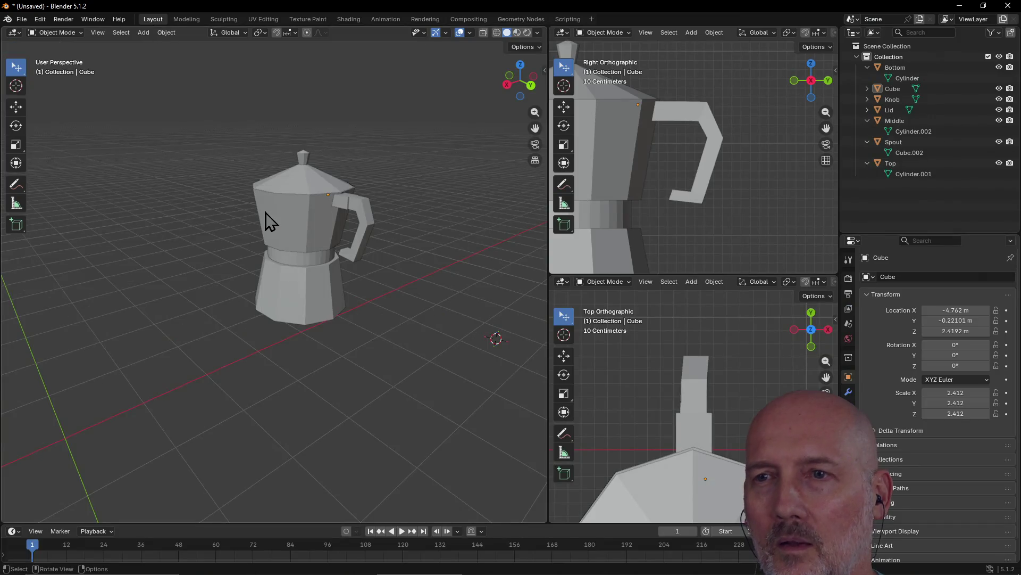
Orbit and zoom around the assembled moka pot, viewing it from above, below and the handle side
scroll(266, 221, down, 3)
middle_drag(269, 221, 461, 253)
scroll(346, 178, up, 3)
mouse_move(319, 160)
middle_down()
mouse_move(274, 146)
mouse_move(240, 151)
mouse_move(360, 190)
mouse_move(316, 140)
mouse_move(289, 146)
mouse_move(326, 164)
mouse_move(316, 168)
middle_up()
scroll(285, 170, up, 2)
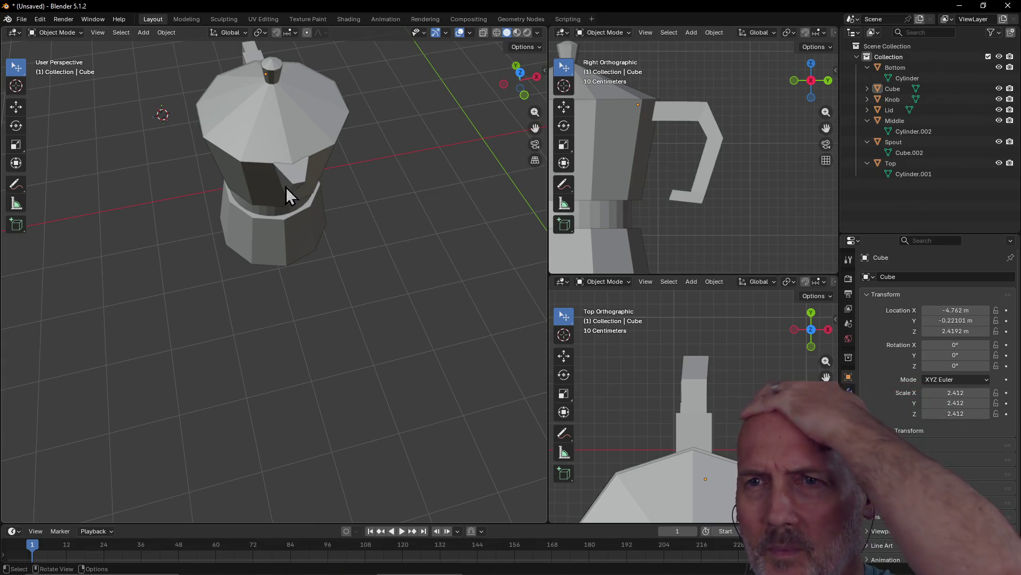
mouse_move(273, 186)
middle_down()
mouse_move(326, 146)
mouse_move(298, 140)
mouse_move(338, 119)
mouse_move(196, 165)
mouse_move(270, 177)
mouse_move(95, 191)
mouse_move(208, 209)
middle_up()
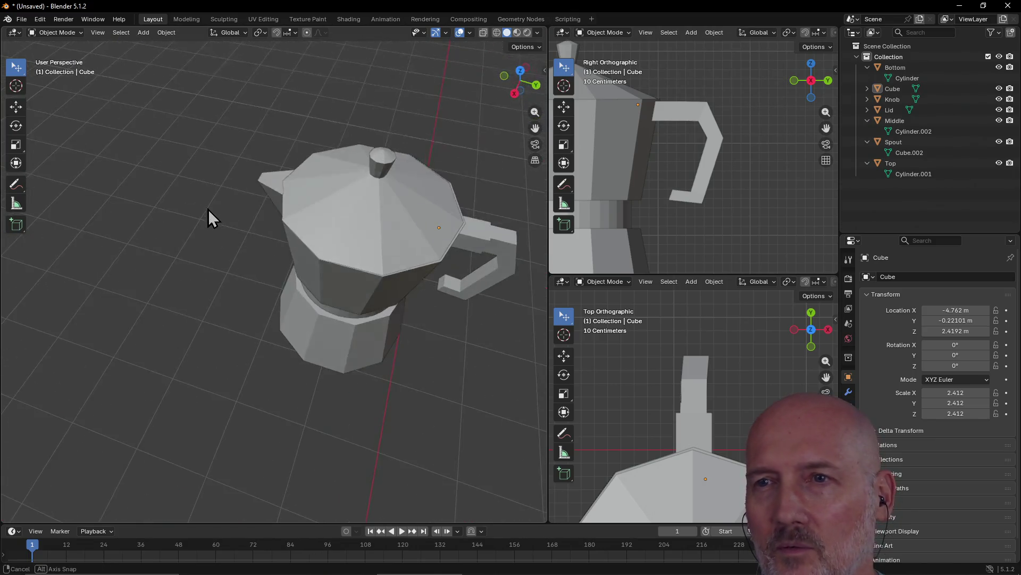
mouse_move(367, 210)
middle_down()
mouse_move(378, 213)
mouse_move(378, 167)
mouse_move(369, 289)
mouse_move(355, 277)
middle_up()
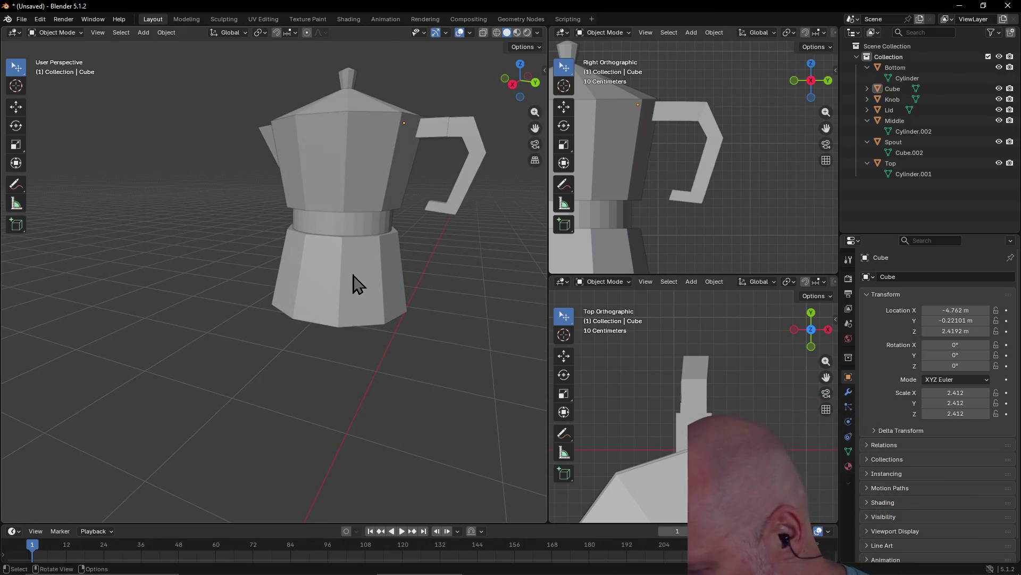
mouse_move(351, 239)
middle_down()
mouse_move(360, 296)
mouse_move(358, 251)
mouse_move(369, 280)
mouse_move(356, 306)
middle_up()
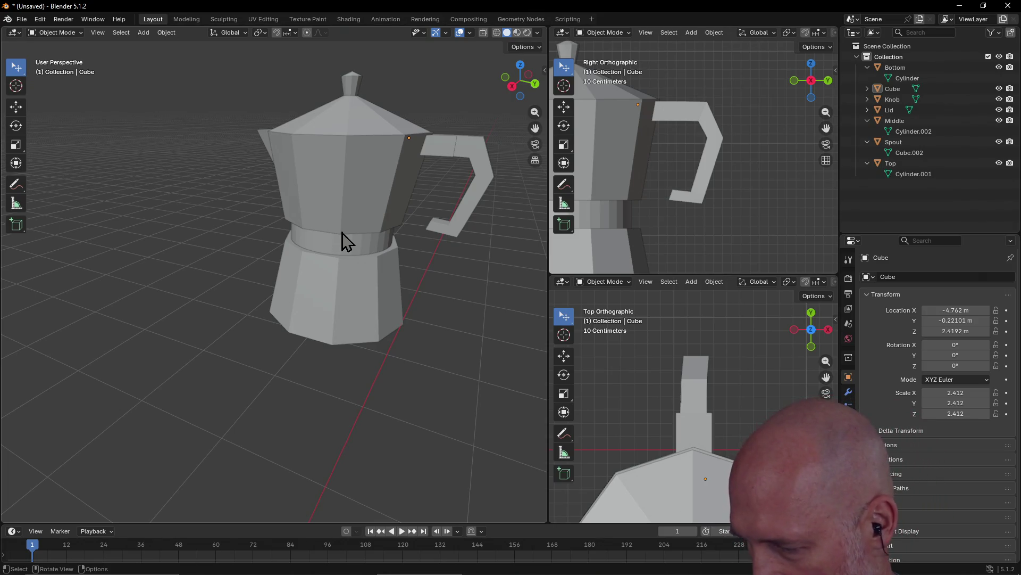
mouse_move(333, 188)
middle_down()
mouse_move(385, 196)
mouse_move(344, 183)
middle_up()
mouse_move(258, 144)
middle_down()
mouse_move(304, 168)
mouse_move(241, 209)
mouse_move(248, 140)
mouse_move(240, 169)
mouse_move(228, 159)
middle_up()
click(295, 273)
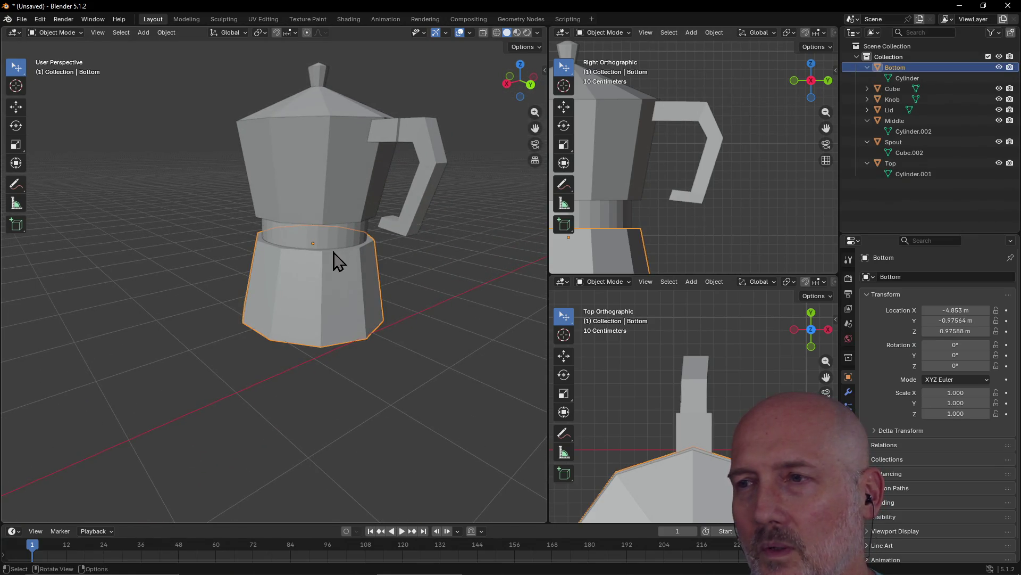
mouse_move(305, 267)
middle_down()
mouse_move(301, 287)
mouse_move(417, 277)
mouse_move(335, 292)
mouse_move(337, 336)
middle_up()
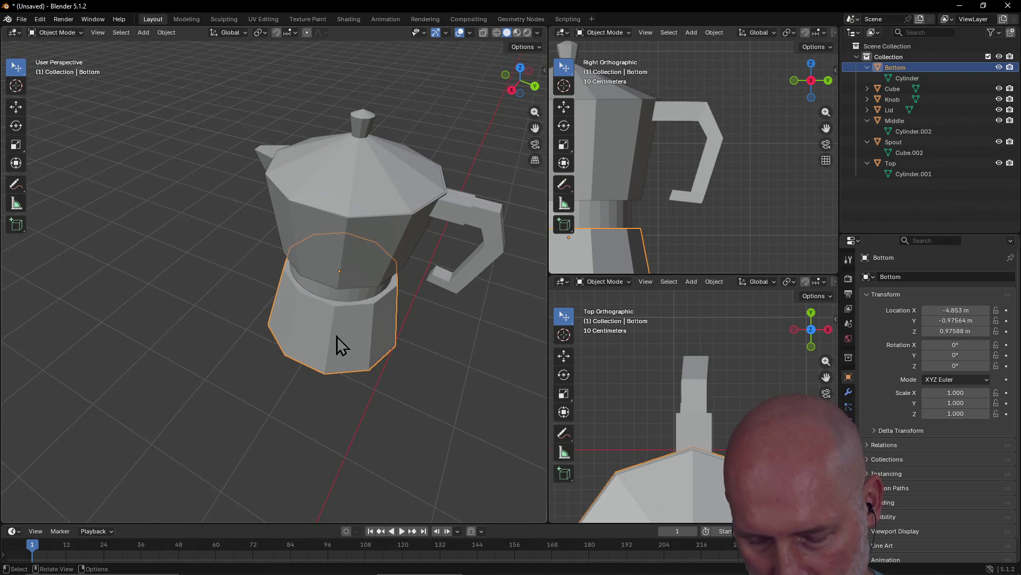
key(shift+h)
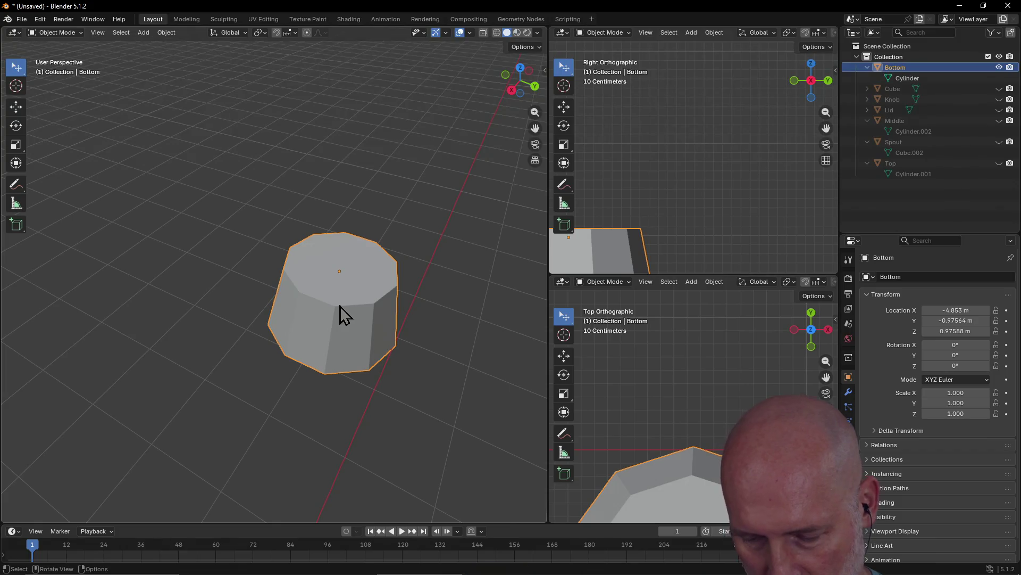
key(alt+h)
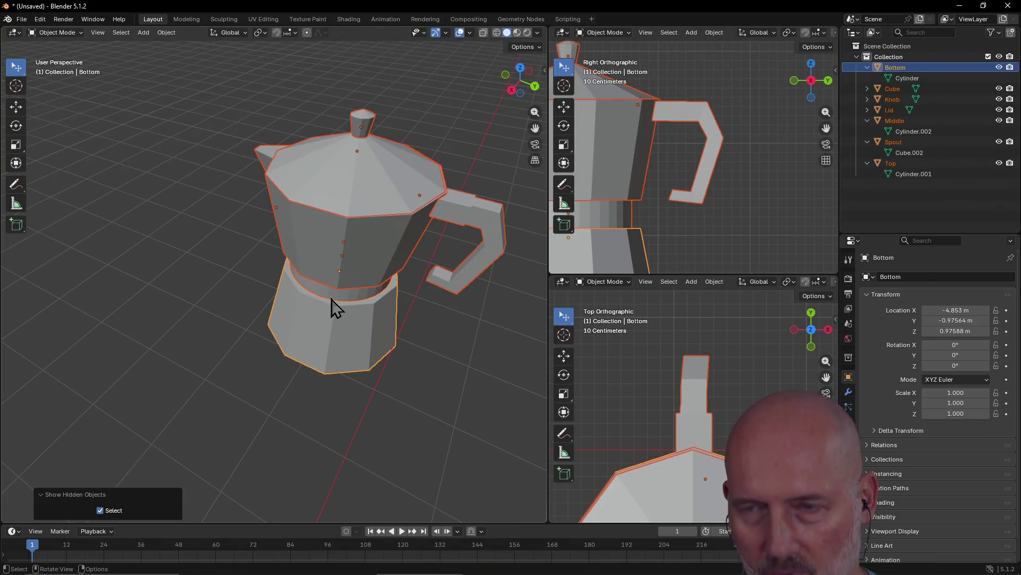
scroll(340, 244, down, 4)
click(340, 385)
mouse_move(340, 384)
middle_down()
mouse_move(339, 334)
mouse_move(407, 315)
mouse_move(220, 327)
mouse_move(304, 324)
middle_up()
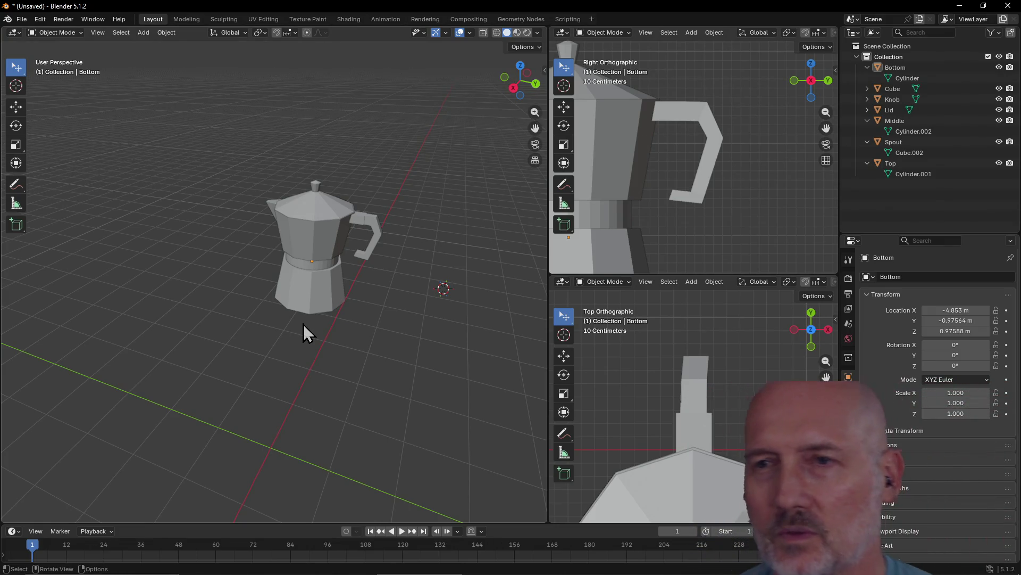
click(311, 224)
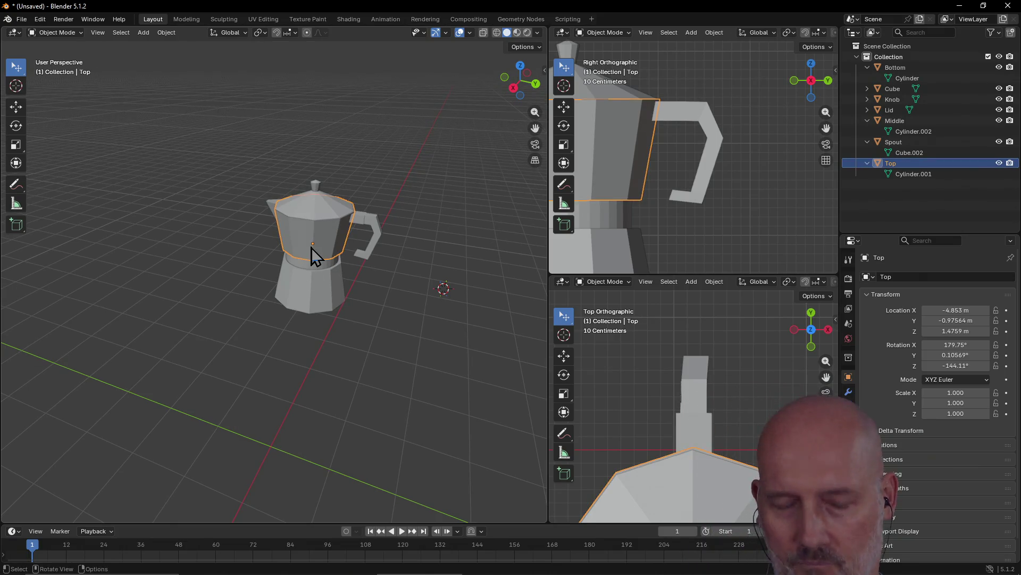
Put the Top piece into Edit Mode and bring it into the Modeling workspace
key(Tab)
mouse_move(327, 237)
ctrl+middle_down()
mouse_move(341, 252)
mouse_move(417, 225)
mouse_move(365, 255)
mouse_move(383, 257)
mouse_move(303, 228)
mouse_move(247, 238)
mouse_move(303, 232)
mouse_move(353, 244)
mouse_move(285, 255)
mouse_move(338, 232)
ctrl+middle_up()
scroll(407, 255, down, 2)
key(Tab)
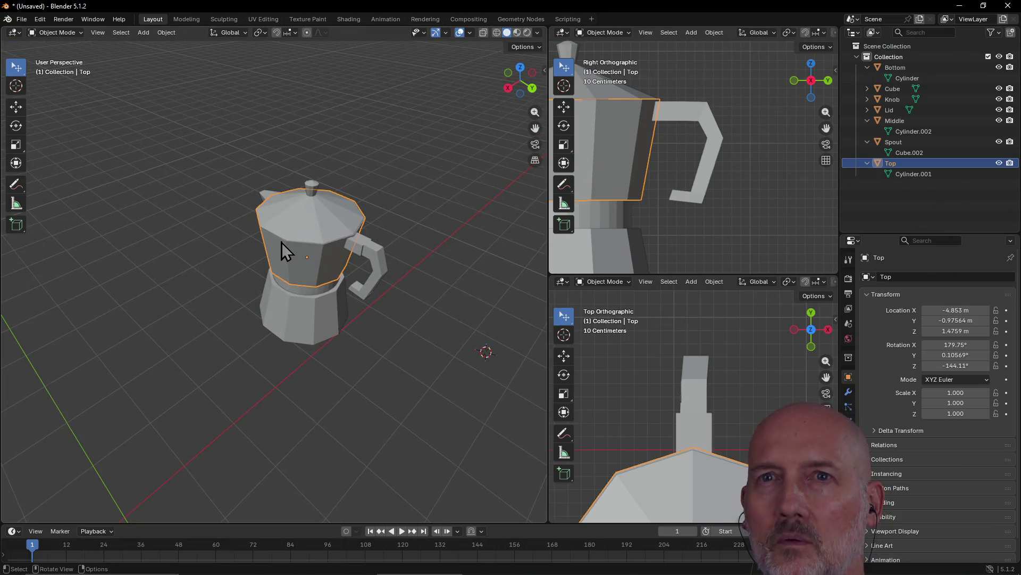
key(ctrl+Page_Down)
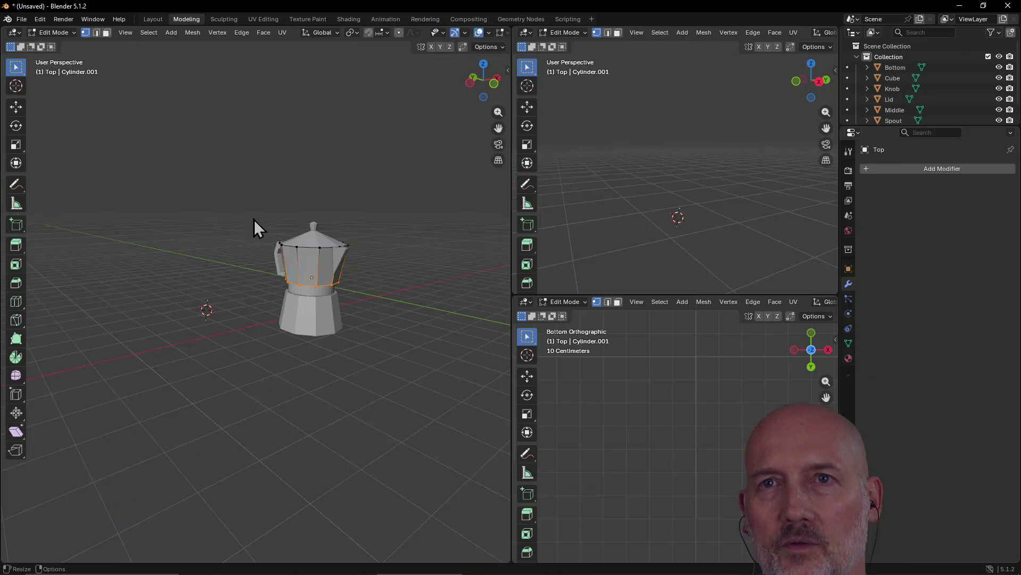
key(ctrl+Page_Up)
key(ctrl+Page_Down)
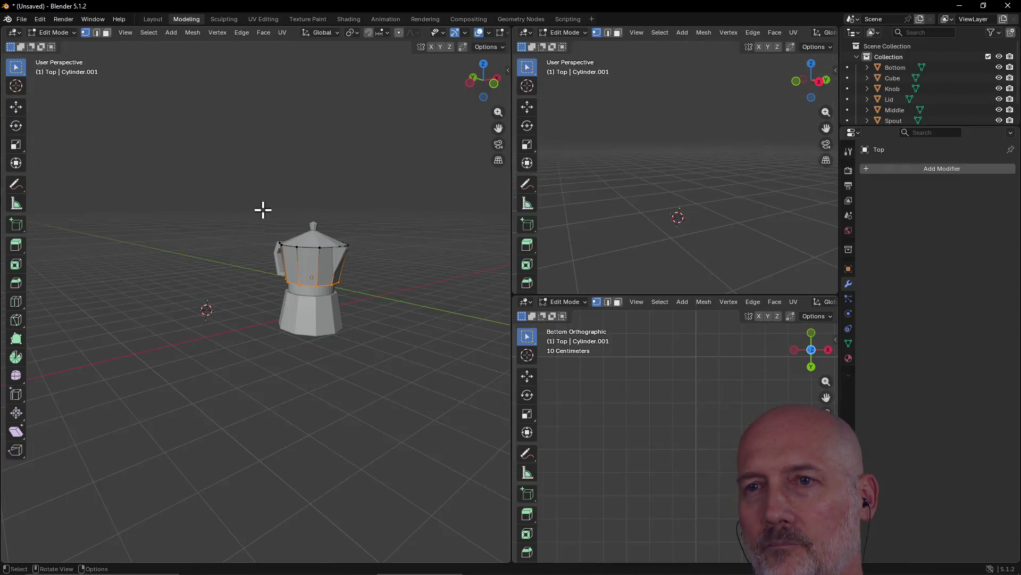
key(ctrl+Page_Up)
mouse_move(273, 228)
middle_down()
mouse_move(366, 225)
mouse_move(278, 240)
mouse_move(331, 233)
mouse_move(318, 234)
middle_up()
key(ctrl+Page_Down)
scroll(367, 219, up, 3)
Select a vertical edge of the Top body, frame it, and switch to the Right view
click(638, 222)
key(Home)
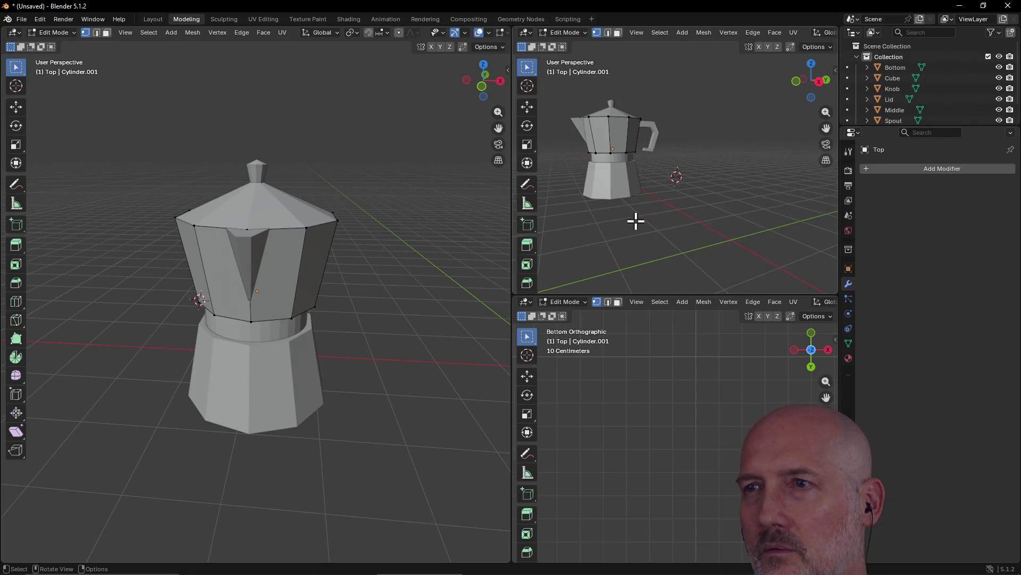
click(599, 133)
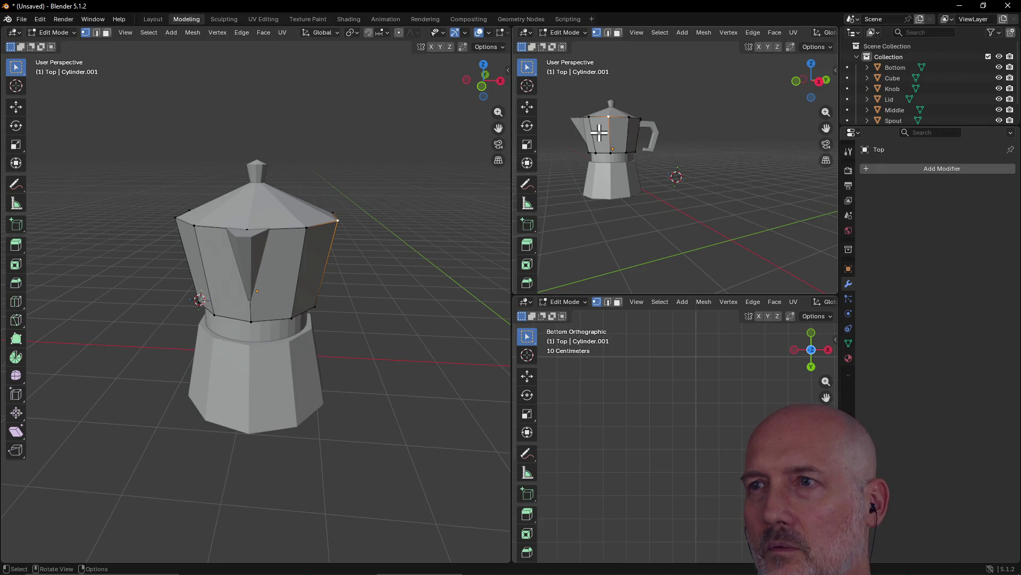
key(grave)
click(668, 175)
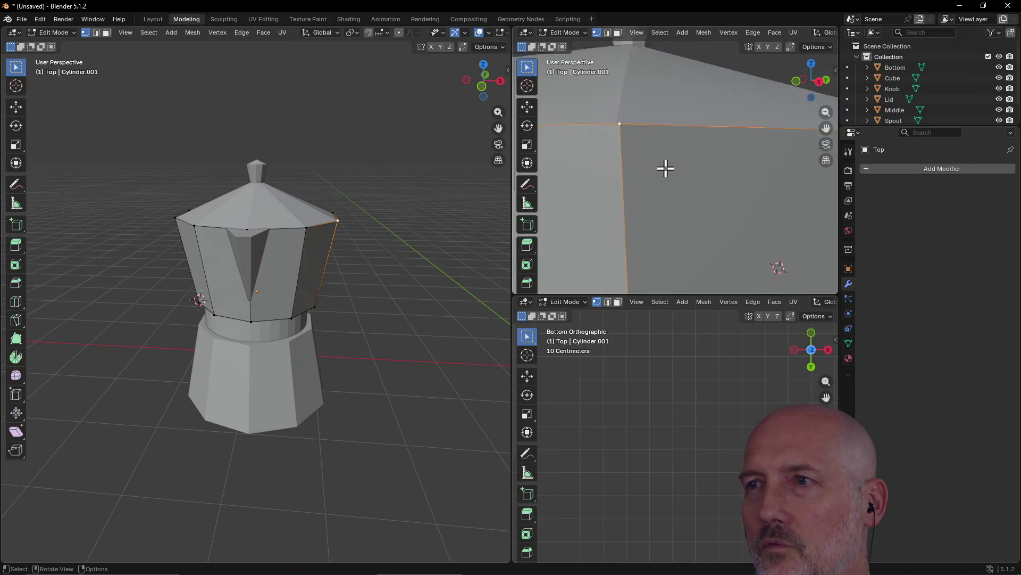
scroll(665, 169, down, 3)
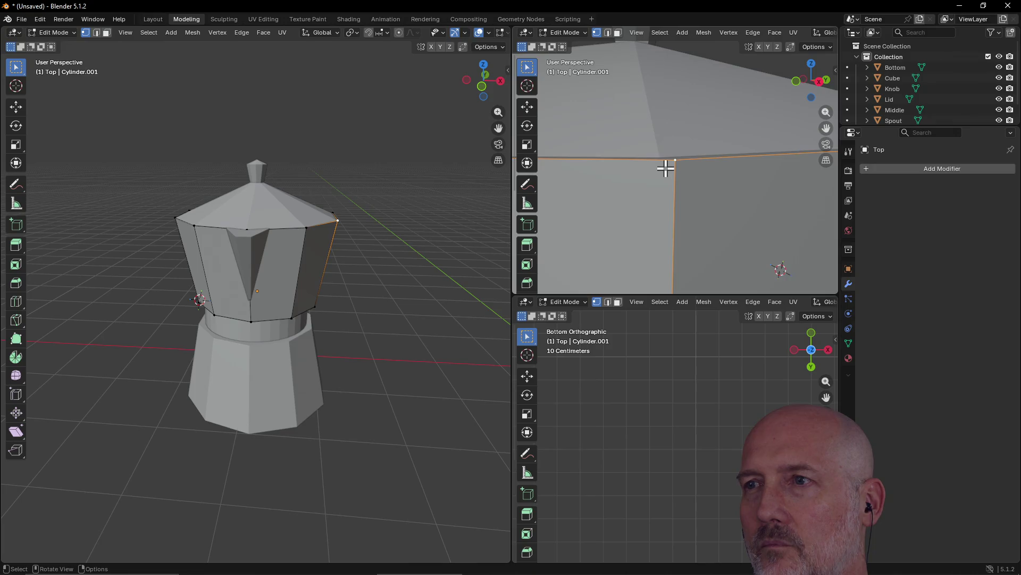
scroll(666, 168, down, 8)
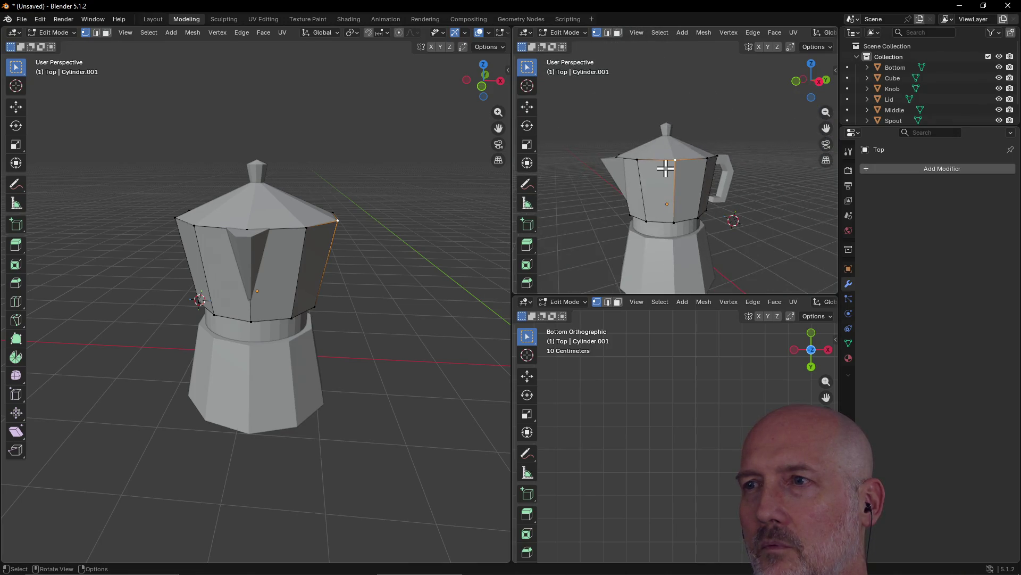
scroll(665, 168, up, 5)
scroll(665, 168, up, 4)
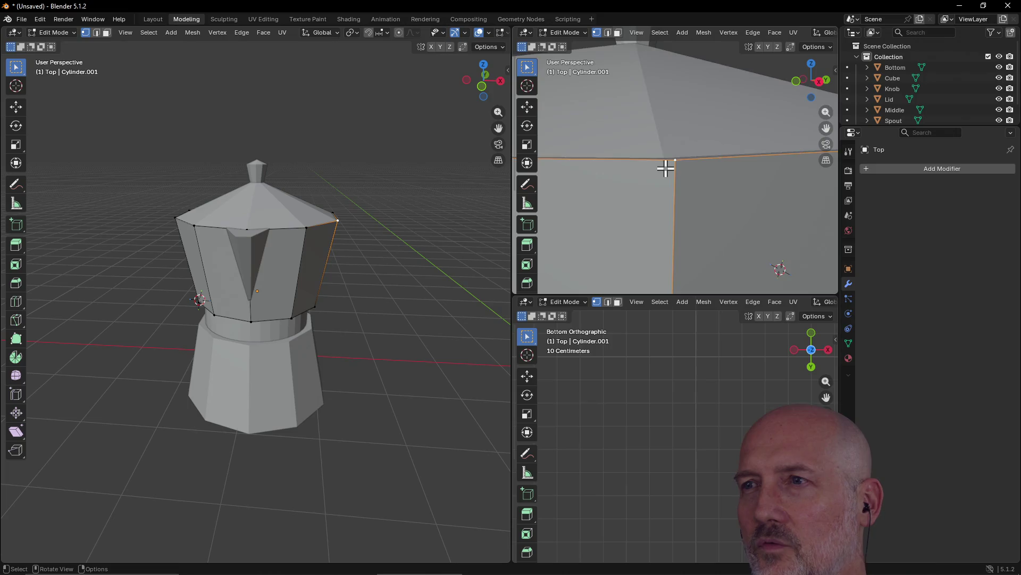
scroll(665, 168, down, 1)
scroll(665, 168, down, 5)
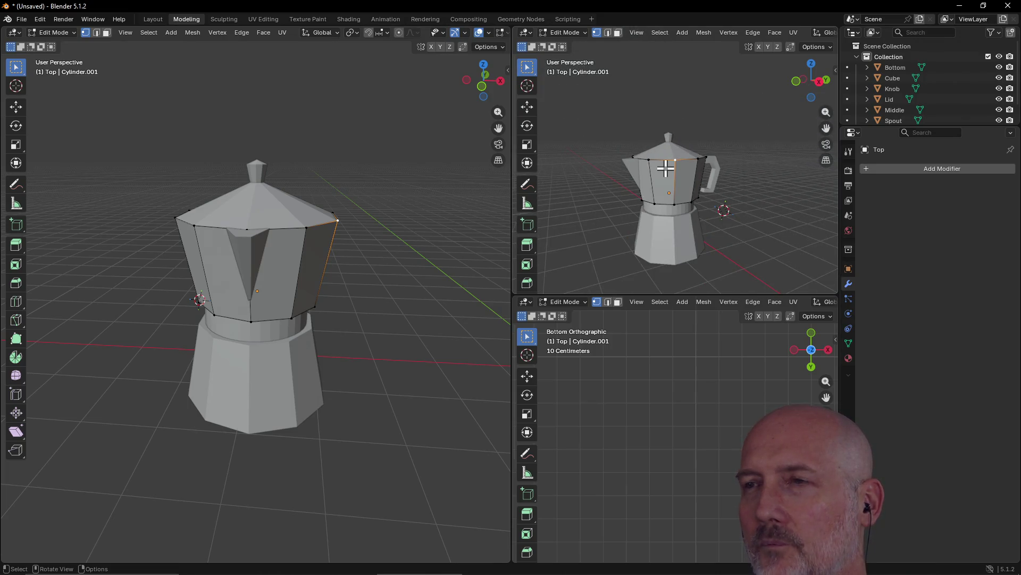
key(grave)
click(740, 171)
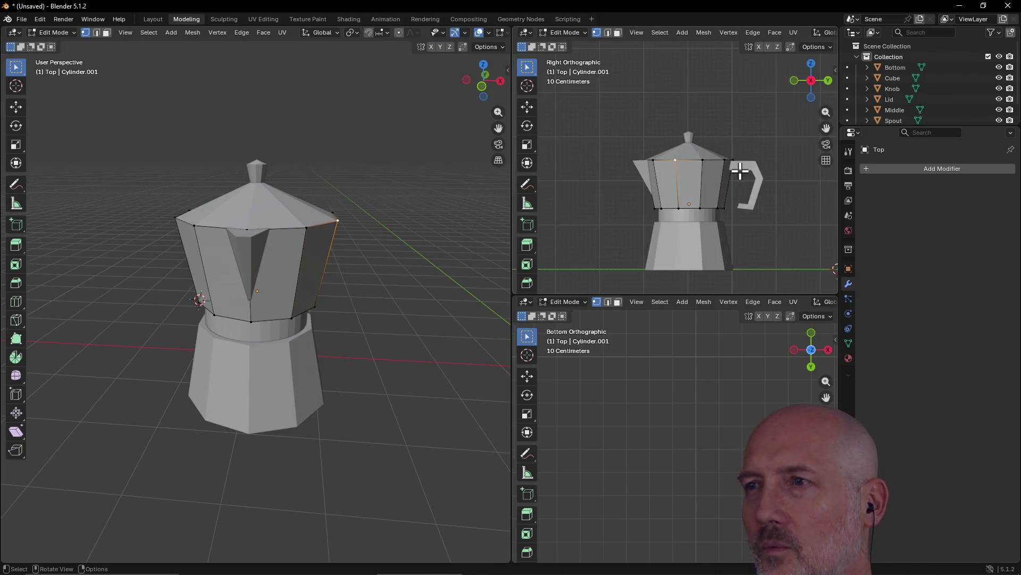
click(682, 415)
shift+scroll(669, 403, up, 5)
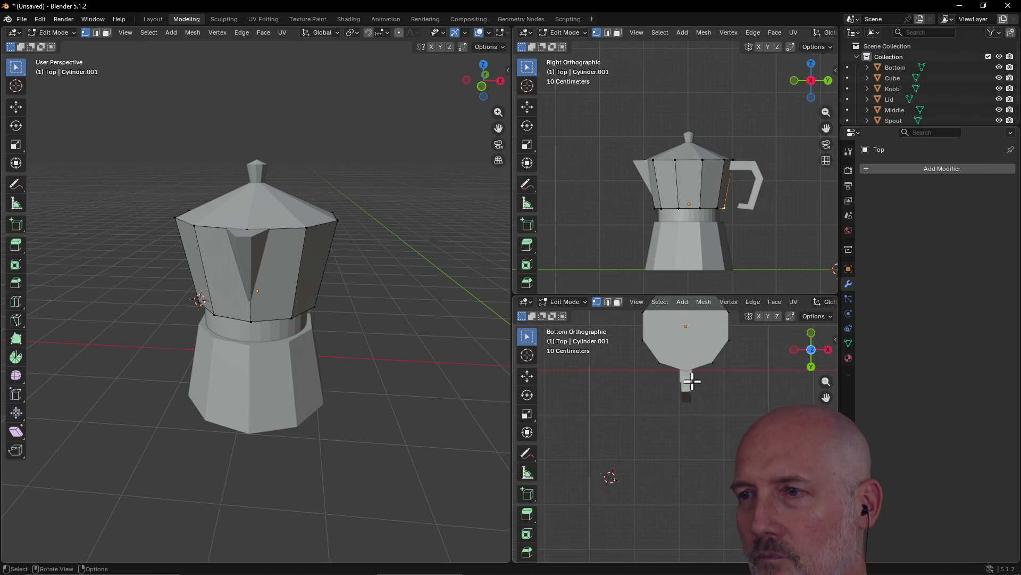
right_click(691, 357)
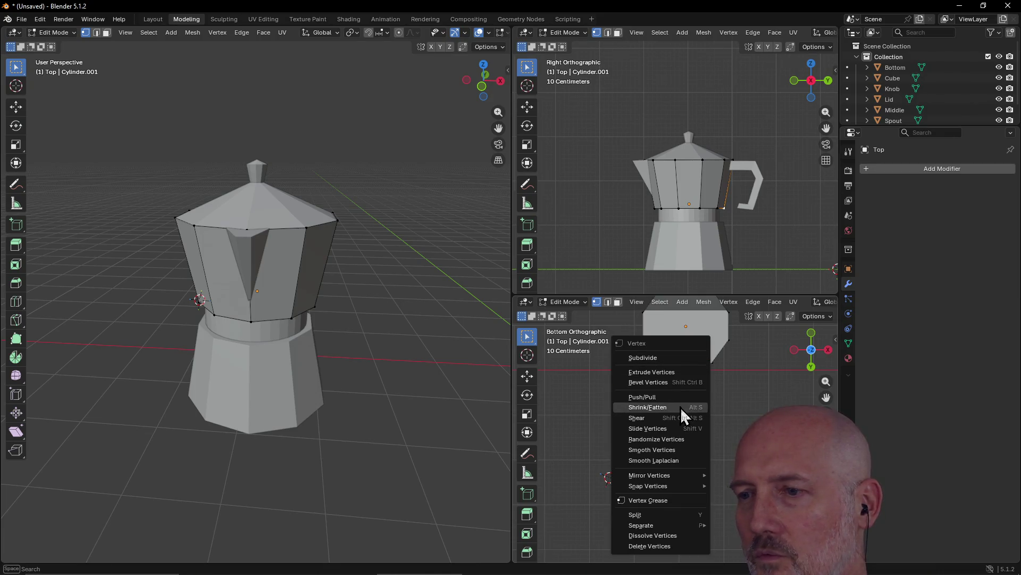
key(Escape)
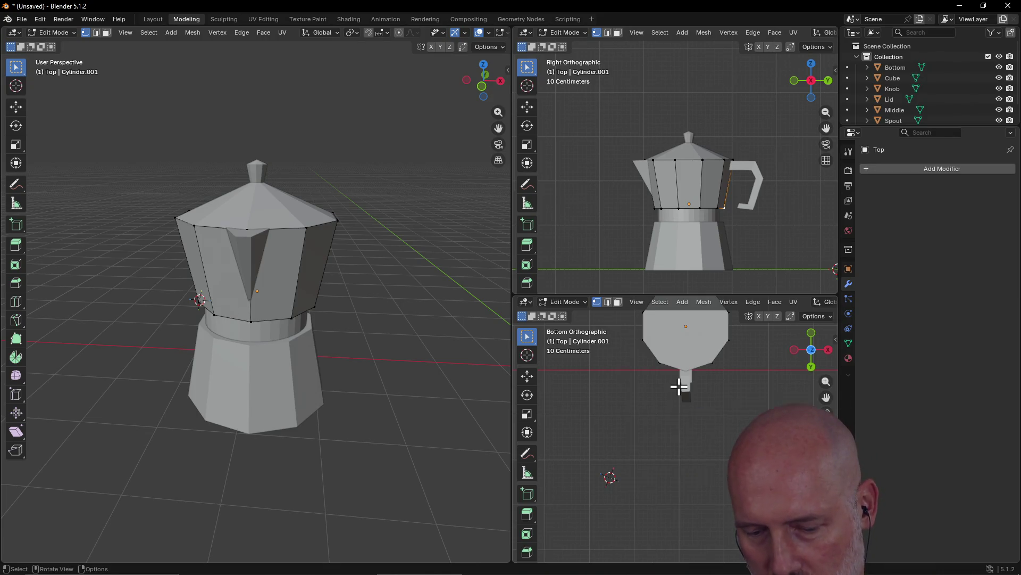
key(grave)
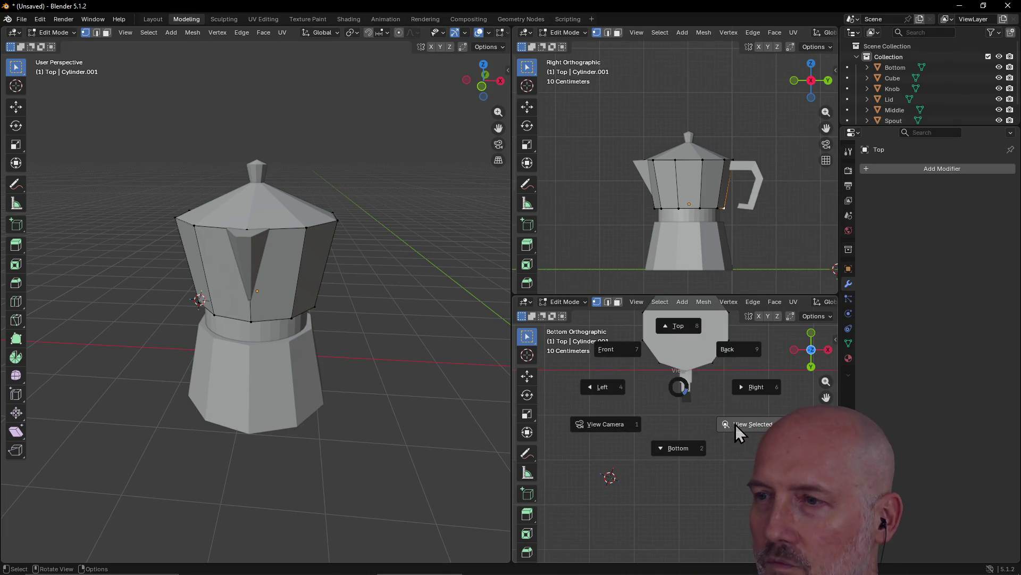
click(734, 422)
scroll(664, 390, up, 3)
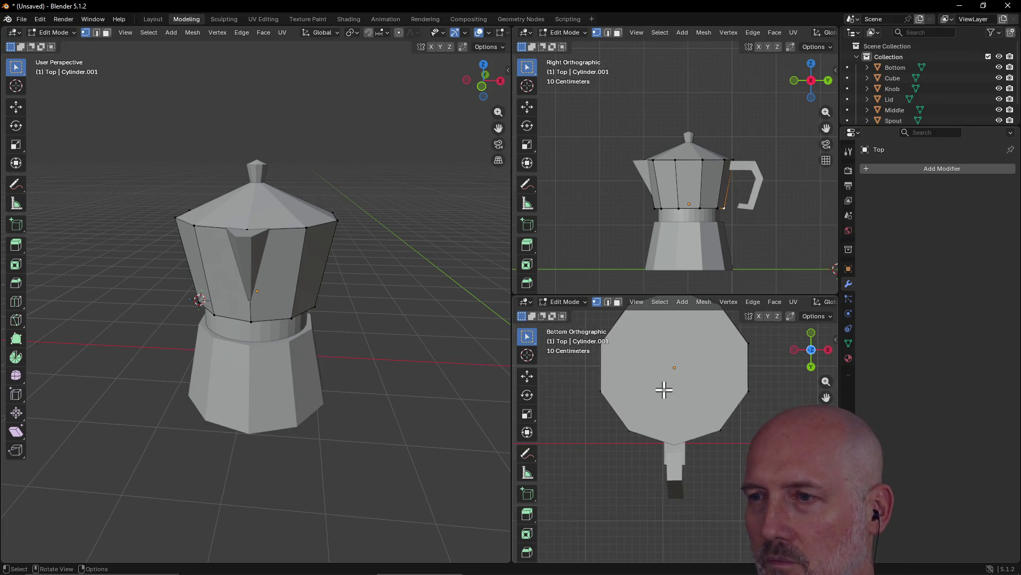
mouse_move(666, 378)
shift+middle_down()
mouse_move(663, 426)
mouse_move(679, 433)
shift+middle_up()
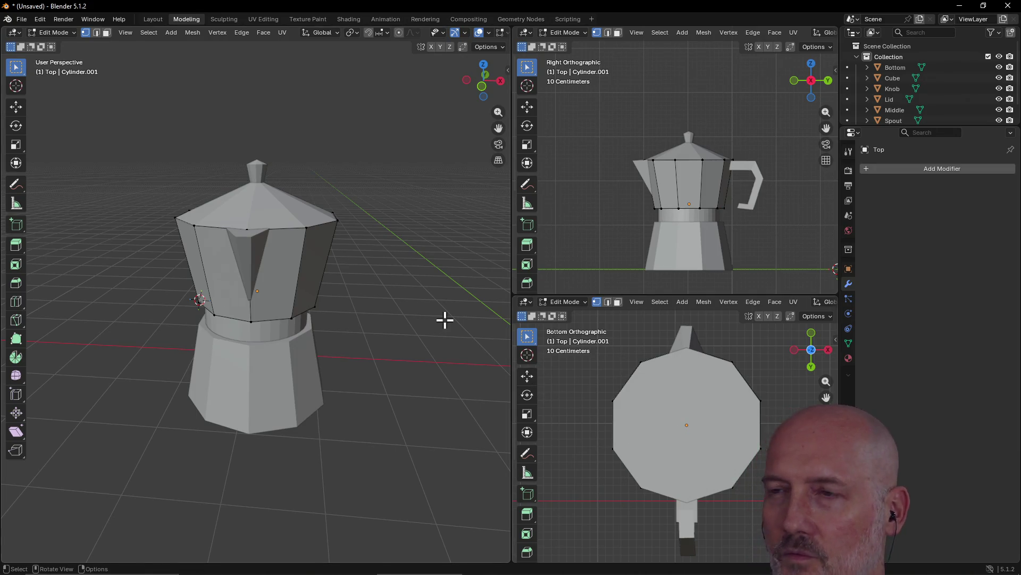
mouse_move(303, 250)
middle_down()
mouse_move(394, 255)
mouse_move(269, 264)
mouse_move(303, 209)
mouse_move(303, 272)
mouse_move(317, 234)
mouse_move(326, 245)
mouse_move(340, 186)
mouse_move(326, 217)
mouse_move(314, 217)
mouse_move(319, 235)
middle_up()
Set the lower-right view to Top orthographic and orbit the main view to show the handle
key(grave)
click(706, 355)
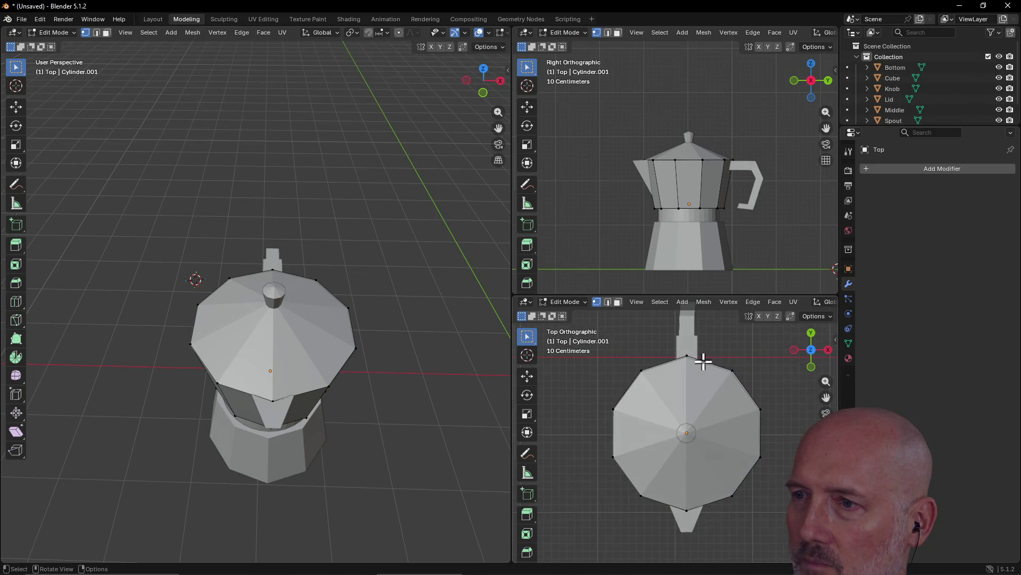
mouse_move(703, 399)
middle_down()
mouse_move(675, 397)
mouse_move(682, 390)
middle_up()
key(grave)
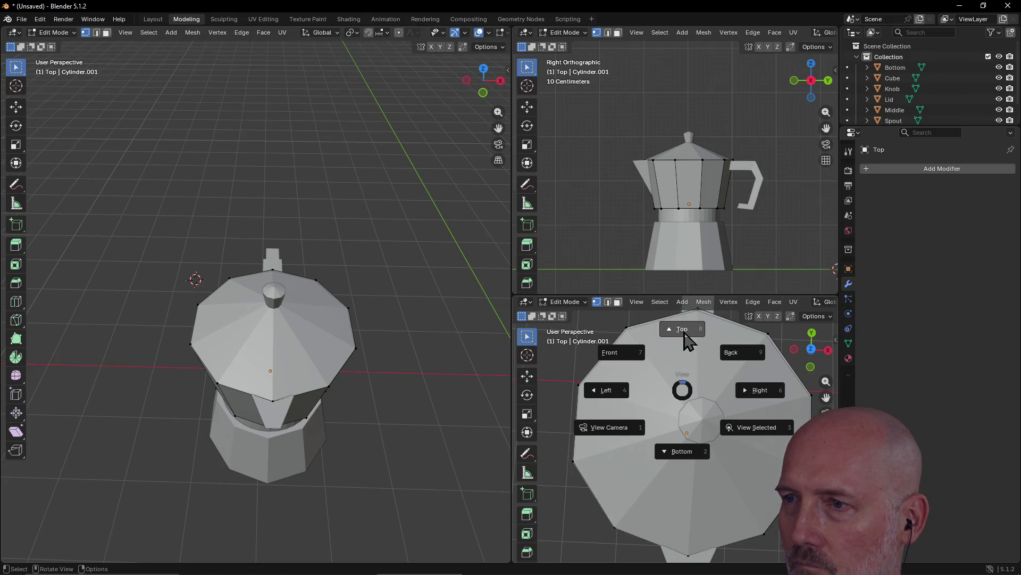
click(685, 340)
mouse_move(297, 365)
middle_down()
mouse_move(298, 346)
mouse_move(254, 362)
mouse_move(264, 308)
mouse_move(322, 319)
mouse_move(313, 275)
mouse_move(347, 258)
mouse_move(356, 289)
mouse_move(276, 255)
middle_up()
scroll(256, 253, up, 3)
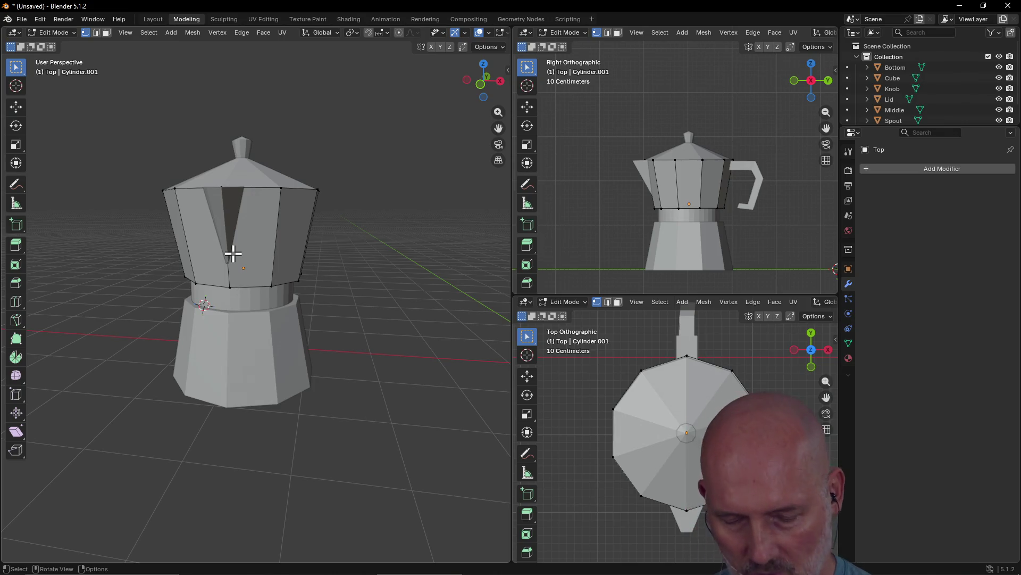
middle_drag(233, 254, 350, 258)
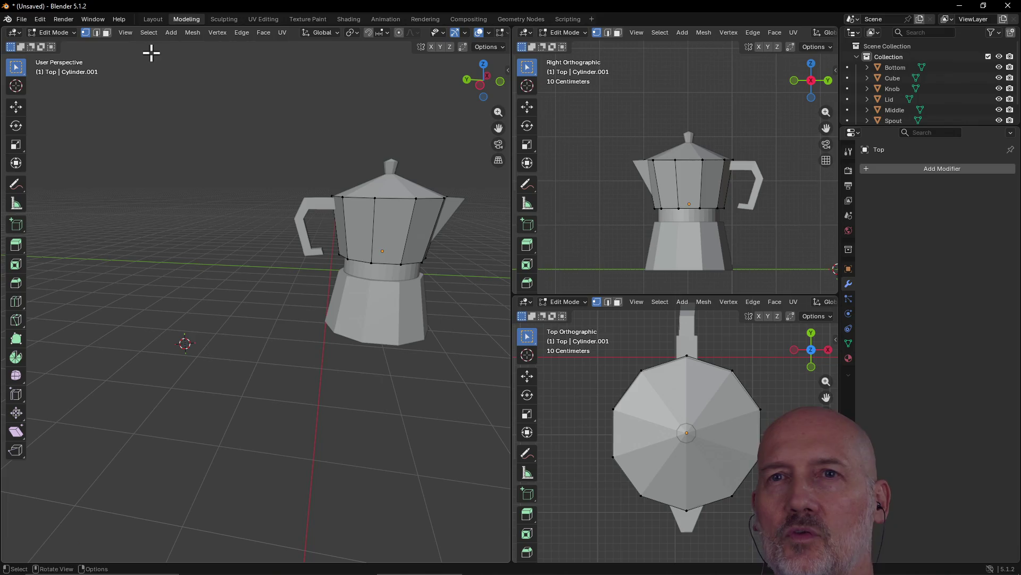
key(ctrl+Page_Up)
Orbit and zoom around the pot, briefly snapping to a preset view, until the handle side shows
mouse_move(224, 116)
middle_down()
mouse_move(397, 119)
mouse_move(211, 123)
mouse_move(139, 95)
middle_up()
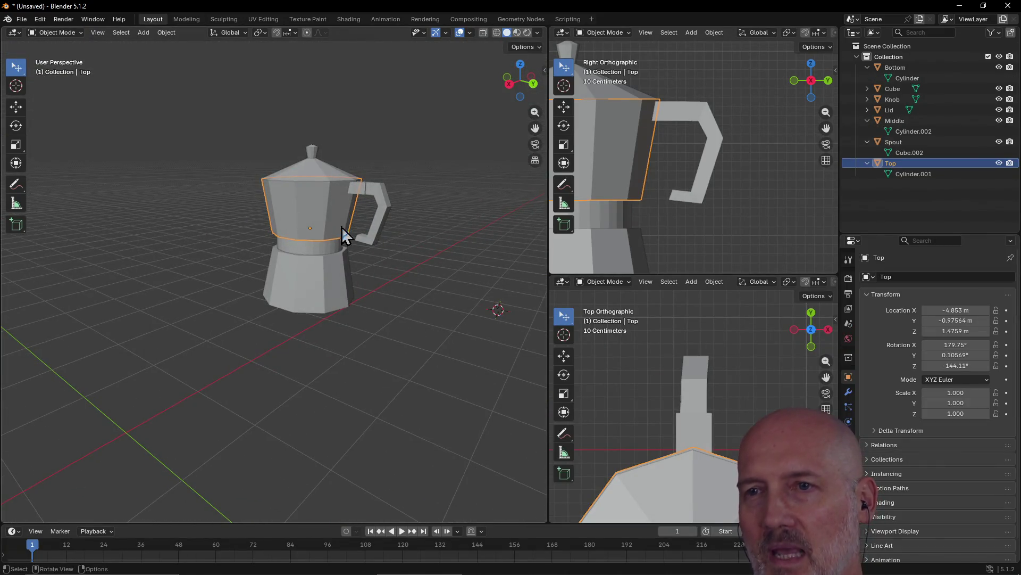
scroll(474, 250, up, 4)
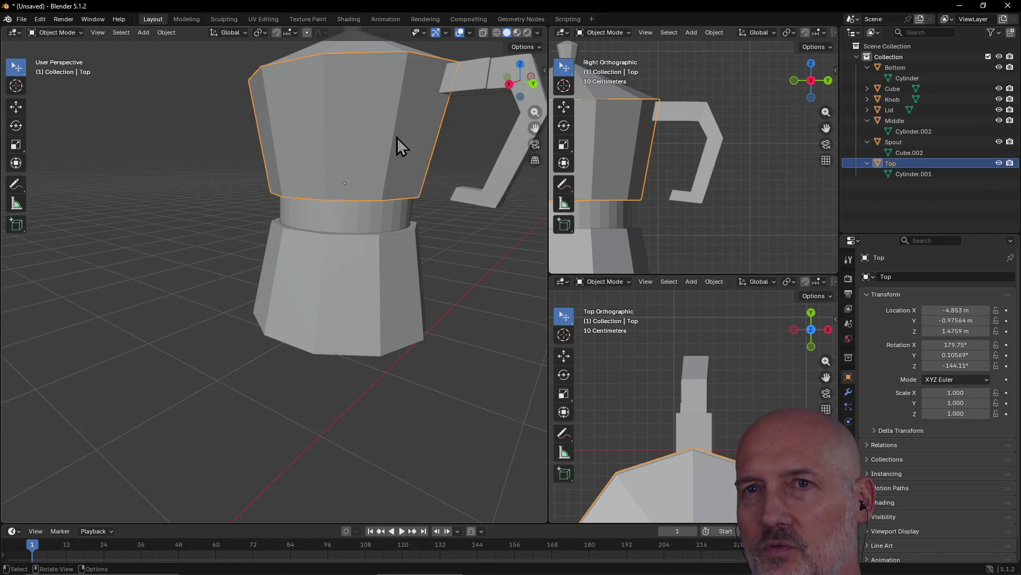
key(grave)
key(Escape)
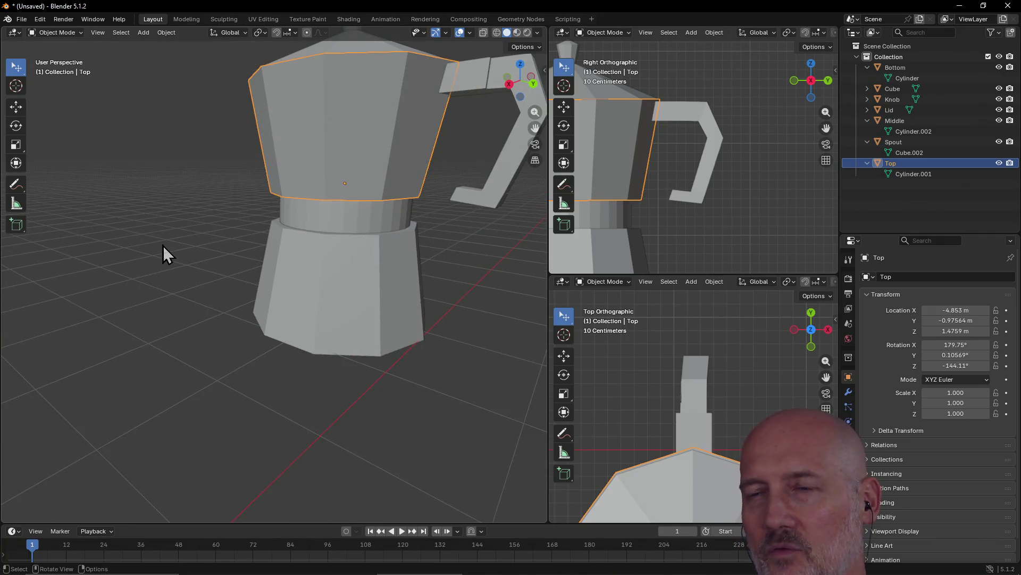
scroll(163, 244, down, 4)
key(grave)
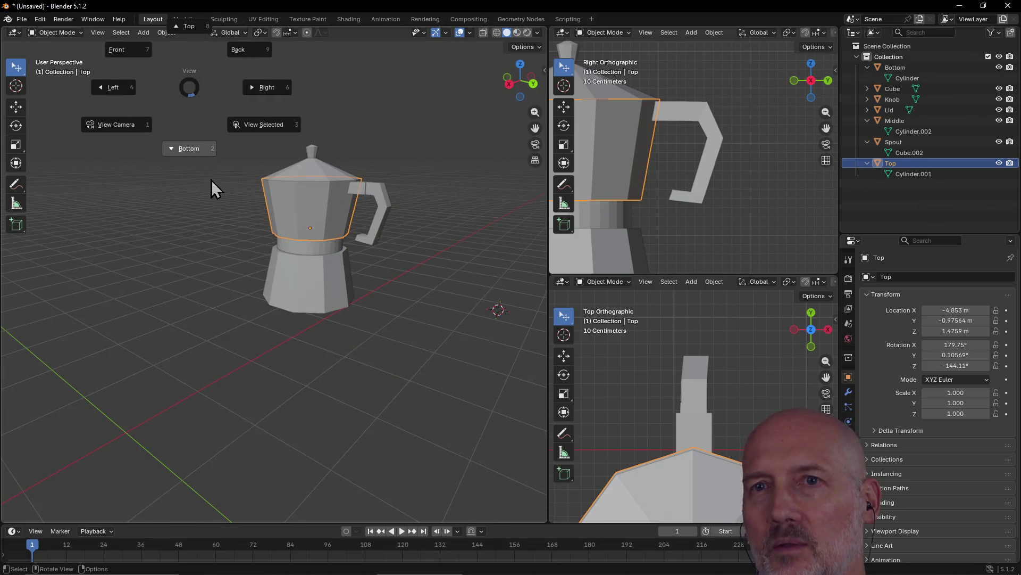
click(205, 250)
mouse_move(205, 250)
middle_down()
mouse_move(276, 135)
mouse_move(257, 252)
mouse_move(287, 318)
mouse_move(167, 374)
mouse_move(389, 226)
middle_up()
mouse_move(287, 213)
middle_down()
mouse_move(261, 209)
mouse_move(396, 252)
mouse_move(356, 265)
middle_up()
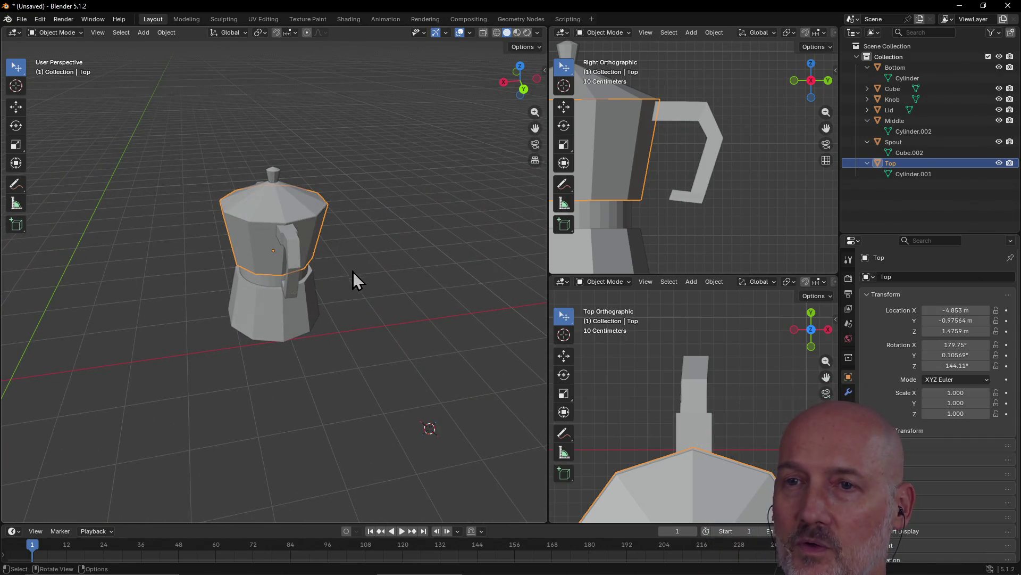
scroll(352, 282, up, 3)
mouse_move(280, 338)
middle_down()
mouse_move(353, 286)
mouse_move(353, 297)
middle_up()
Select and check the handle and the Top body piece, then deselect them
click(361, 238)
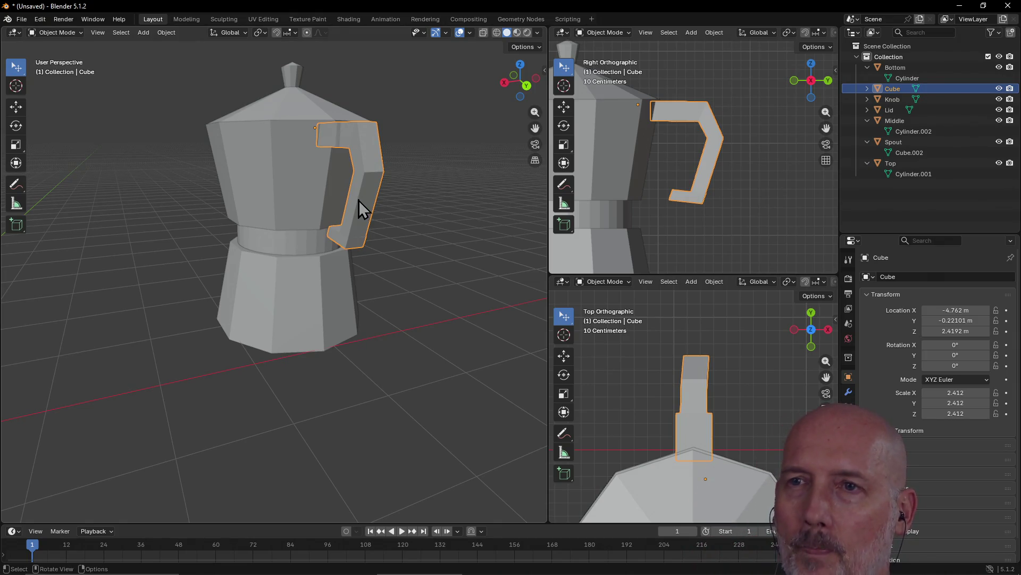
click(120, 216)
mouse_move(120, 216)
middle_down()
mouse_move(330, 268)
mouse_move(297, 237)
mouse_move(119, 287)
mouse_move(265, 200)
mouse_move(154, 237)
mouse_move(445, 218)
mouse_move(308, 221)
mouse_move(350, 234)
middle_up()
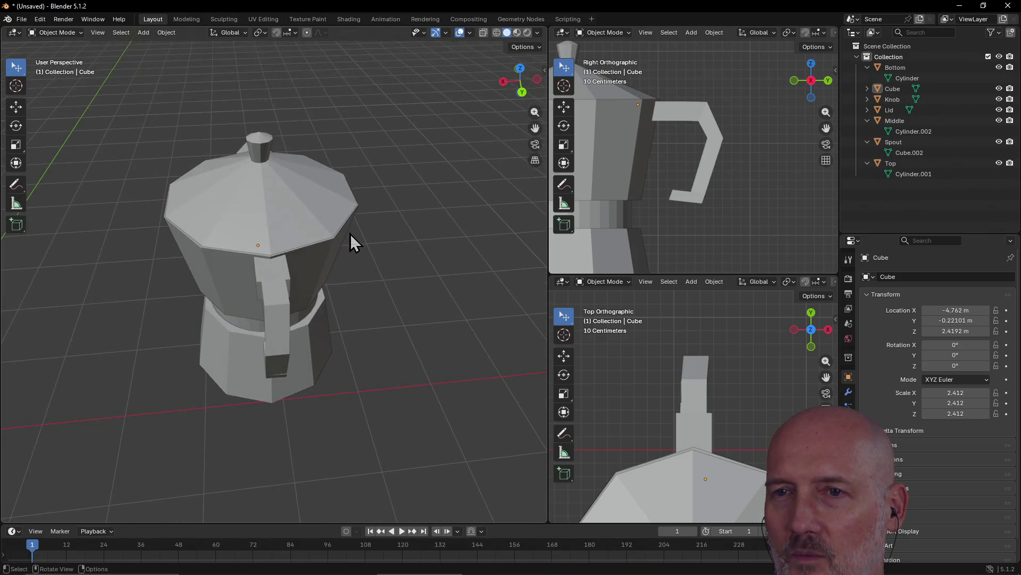
scroll(315, 265, up, 6)
mouse_move(312, 290)
middle_down()
mouse_move(312, 247)
mouse_move(353, 237)
mouse_move(326, 256)
mouse_move(339, 243)
mouse_move(379, 245)
mouse_move(373, 251)
middle_up()
scroll(338, 242, down, 6)
scroll(379, 244, up, 2)
click(372, 251)
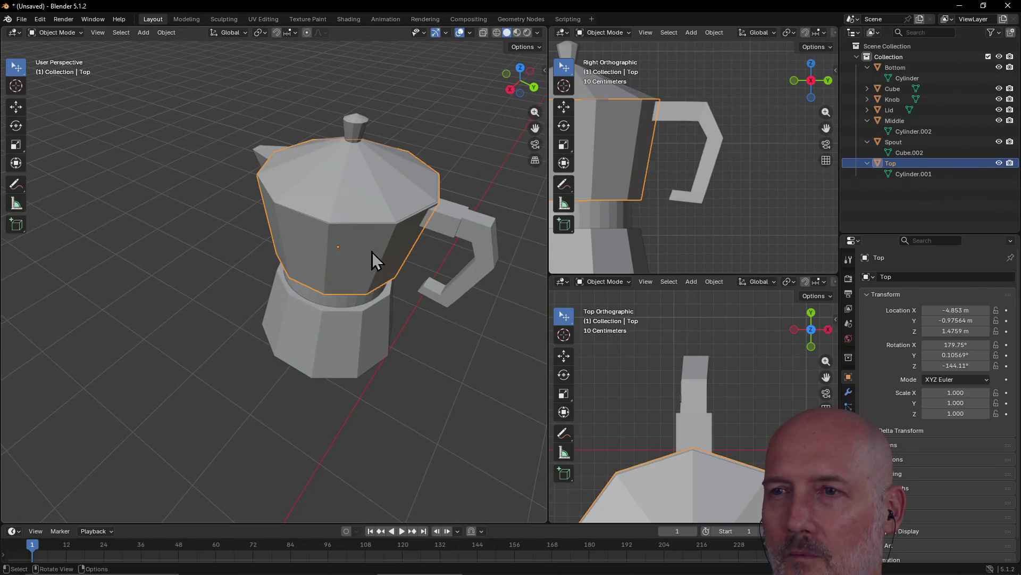
click(464, 242)
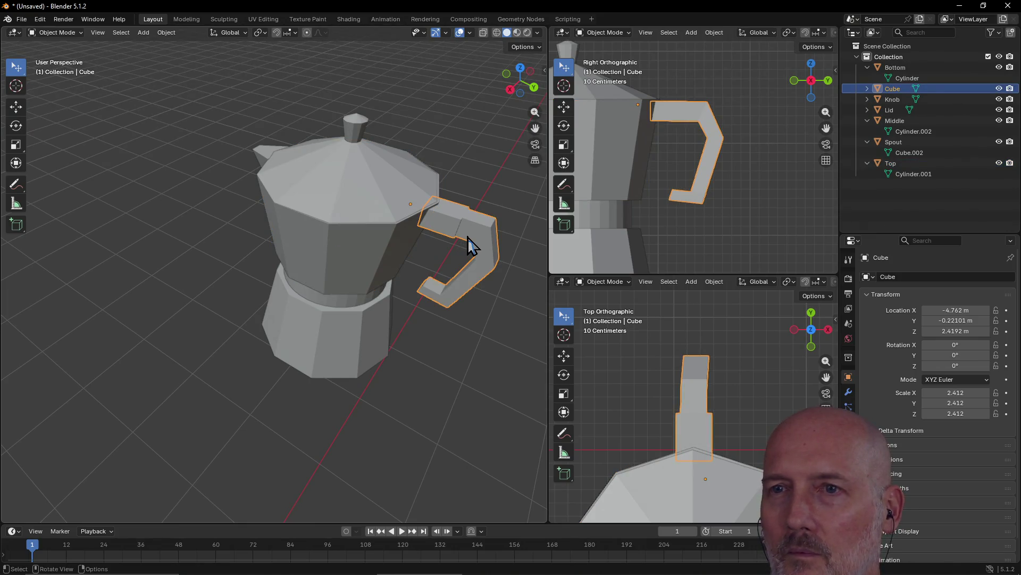
click(406, 352)
scroll(437, 347, up, 2)
scroll(436, 347, down, 2)
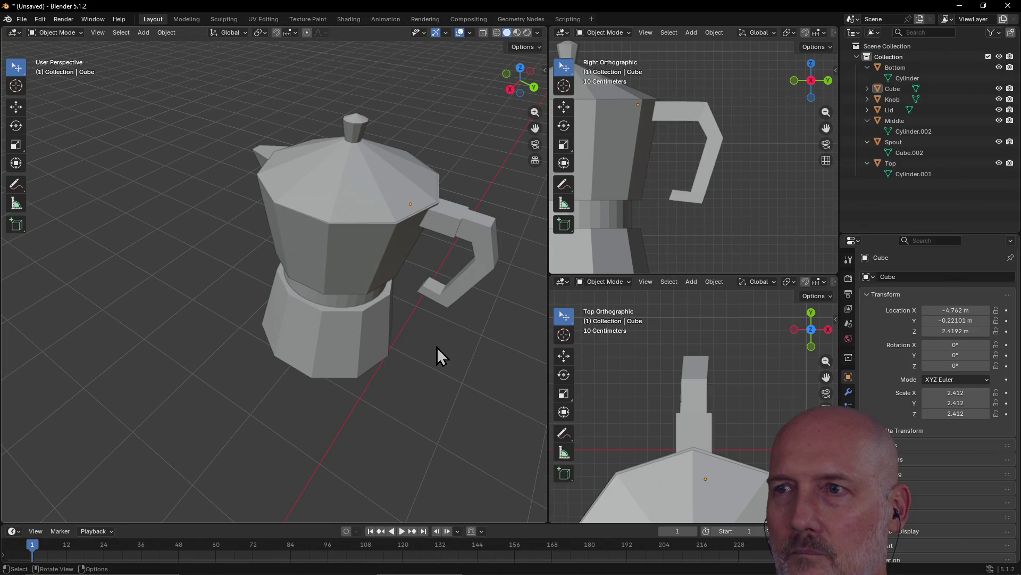
click(569, 34)
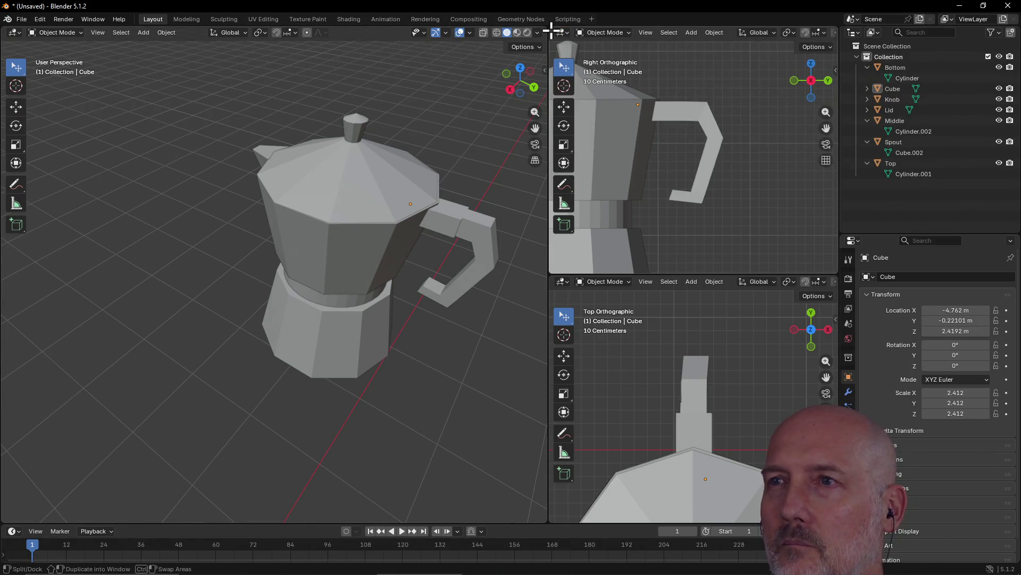
Close the Right and Top orthographic areas so one perspective view remains, then select the lid
right_click(551, 30)
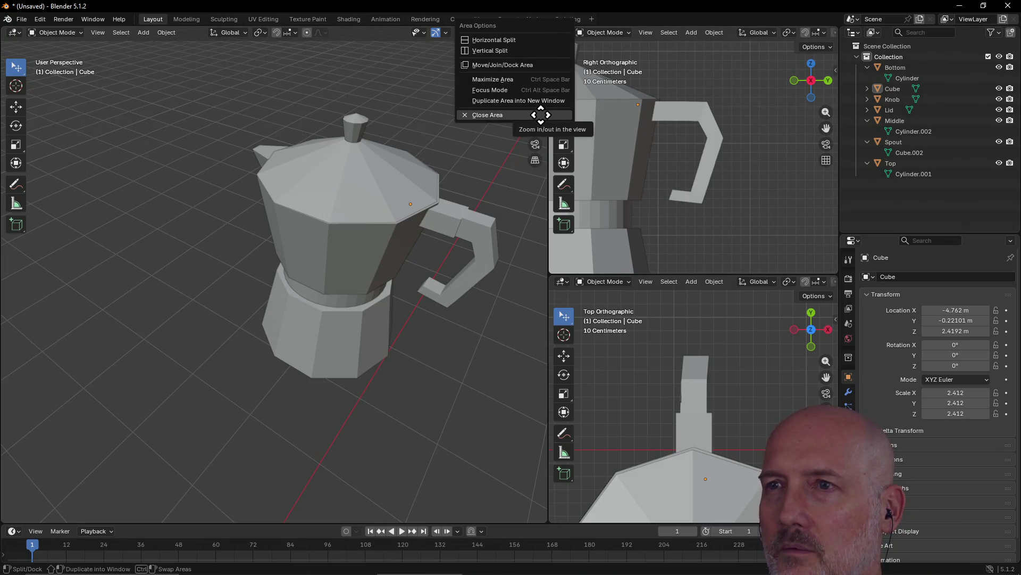
click(540, 115)
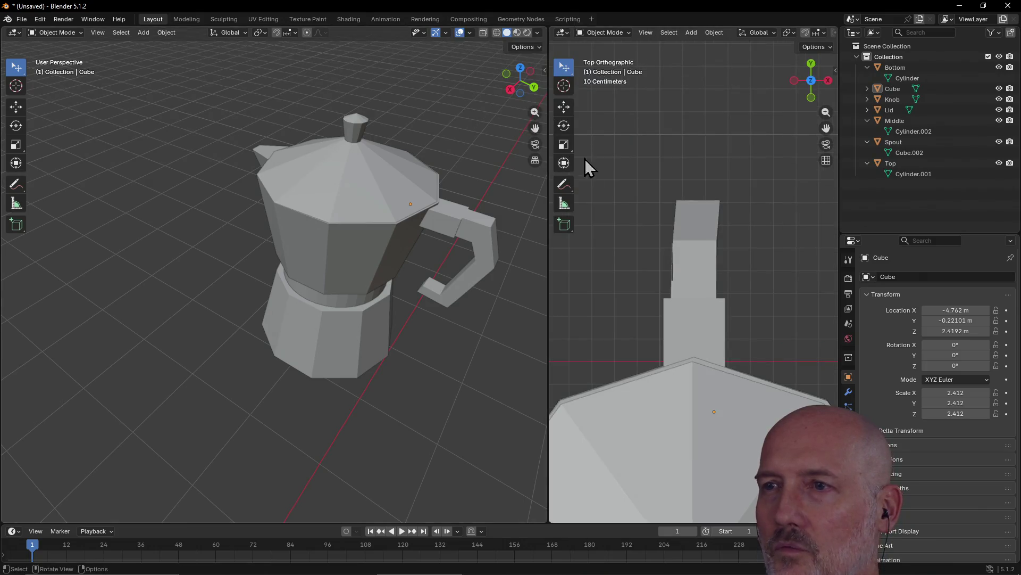
right_click(553, 34)
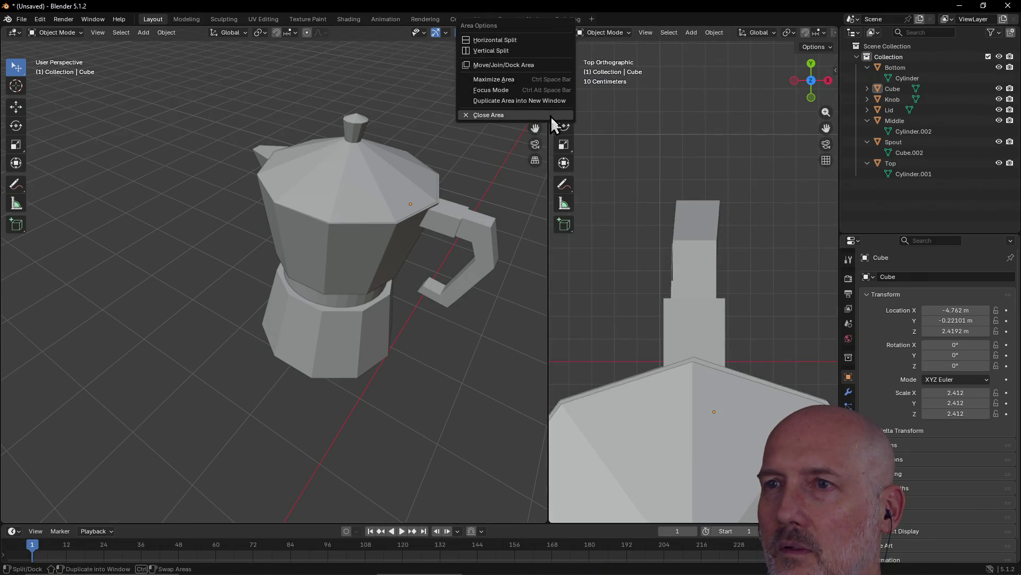
click(551, 116)
scroll(553, 177, down, 3)
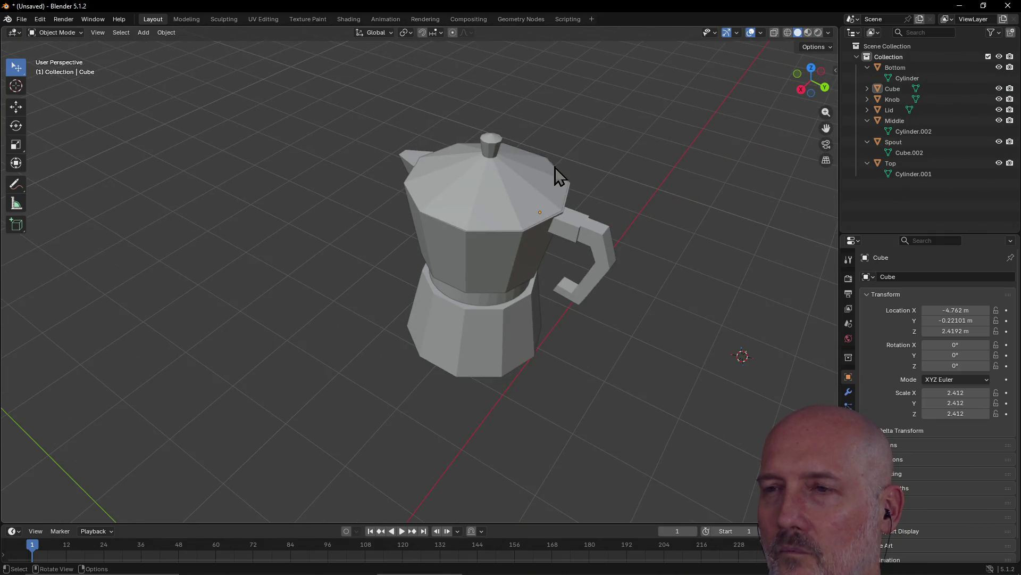
click(509, 201)
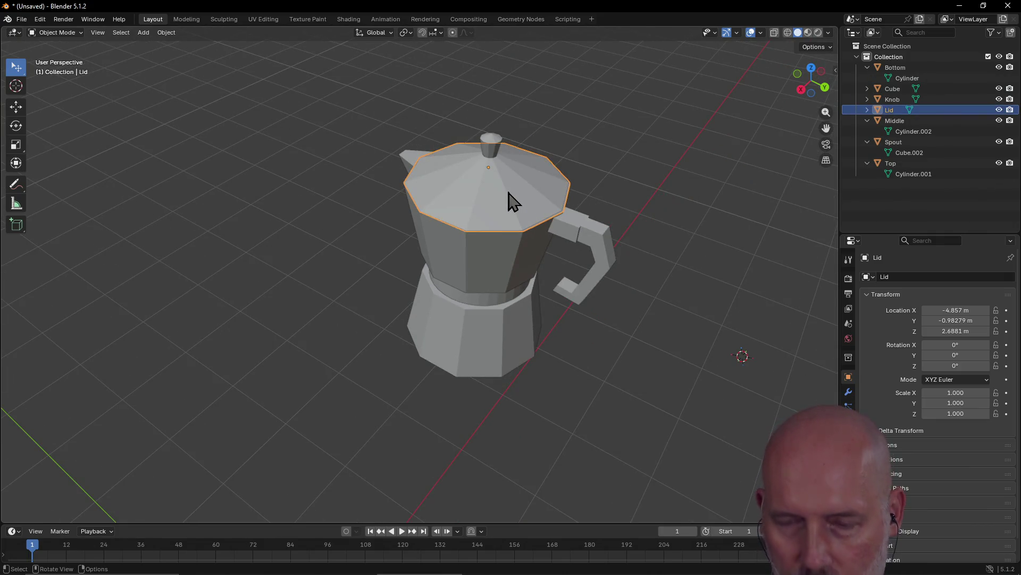
key(grave)
click(570, 235)
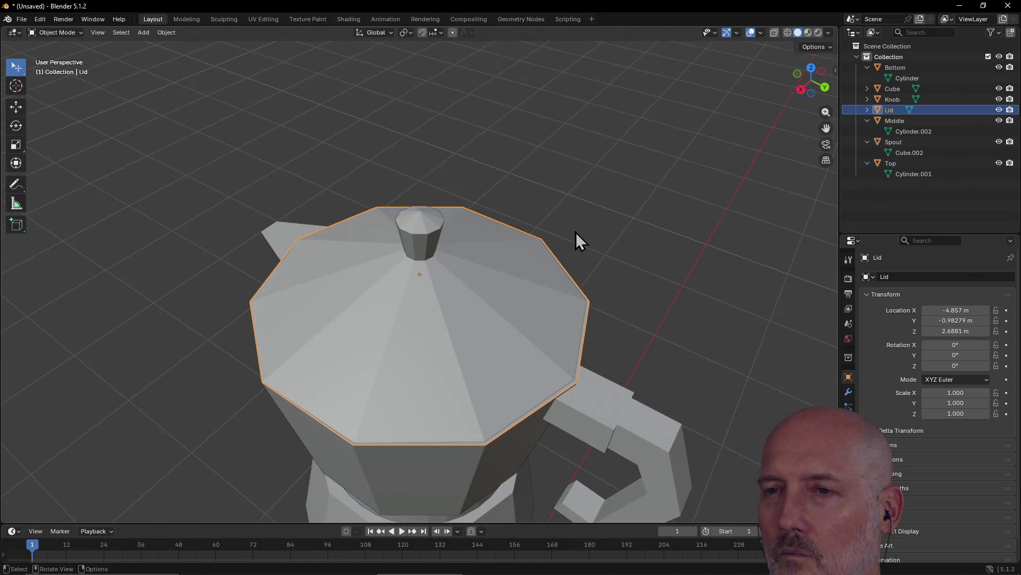
scroll(575, 232, down, 5)
mouse_move(525, 288)
middle_down()
mouse_move(532, 253)
mouse_move(525, 276)
middle_up()
click(426, 389)
key(grave)
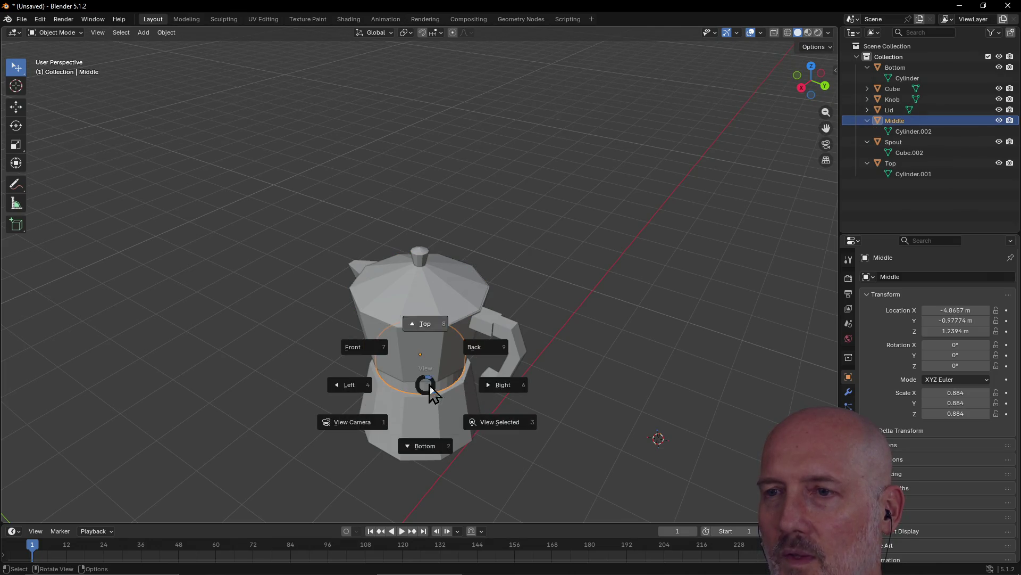
click(503, 423)
scroll(504, 424, down, 5)
mouse_move(504, 424)
middle_down()
mouse_move(452, 380)
mouse_move(365, 397)
mouse_move(392, 406)
mouse_move(449, 383)
mouse_move(375, 358)
mouse_move(502, 346)
mouse_move(265, 341)
mouse_move(464, 298)
mouse_move(410, 275)
mouse_move(493, 241)
mouse_move(593, 262)
mouse_move(361, 299)
mouse_move(535, 290)
mouse_move(547, 303)
mouse_move(353, 315)
mouse_move(354, 331)
mouse_move(399, 269)
mouse_move(237, 231)
mouse_move(270, 188)
mouse_move(506, 226)
mouse_move(565, 205)
mouse_move(258, 239)
mouse_move(116, 237)
mouse_move(417, 228)
middle_up()
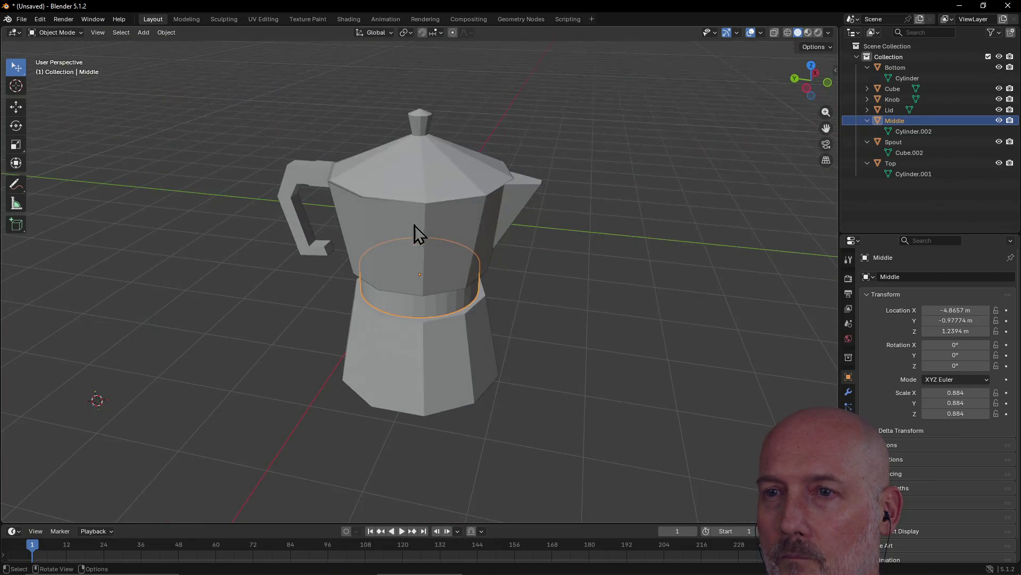
click(266, 305)
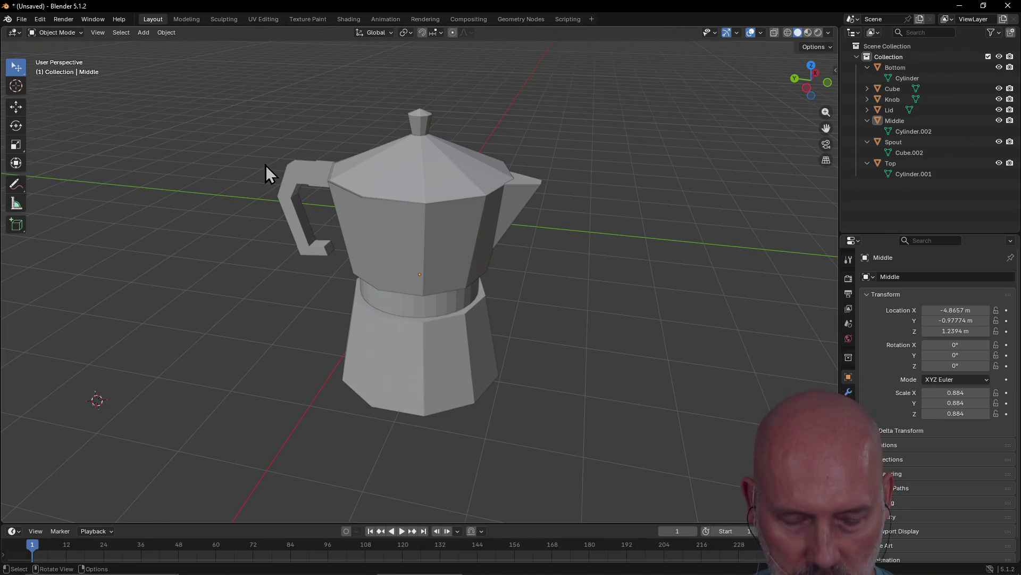
scroll(266, 165, up, 1)
In the Modeling workspace, switch to face select and pick individual faces on the middle band
key(ctrl+Page_Down)
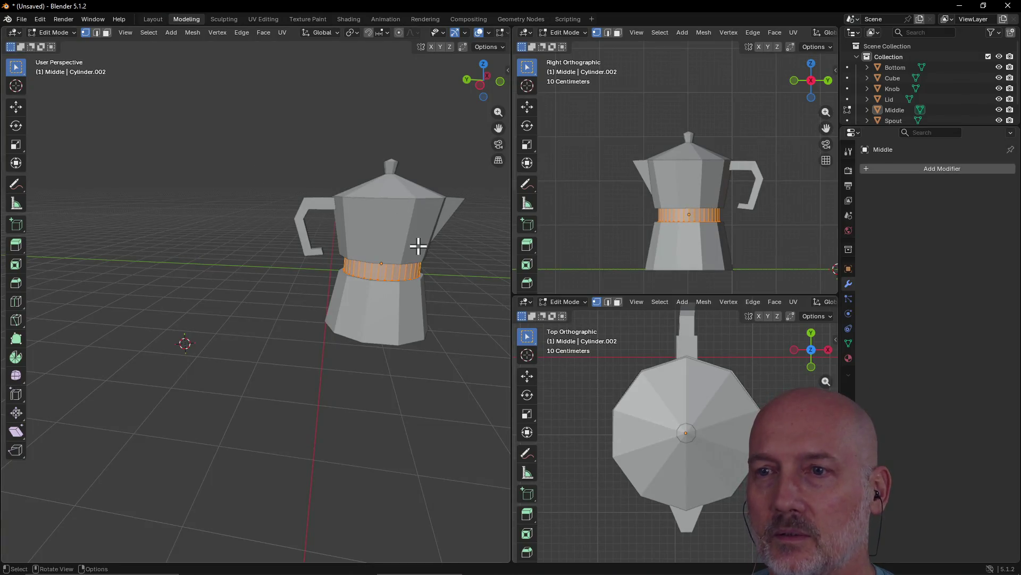
key(2)
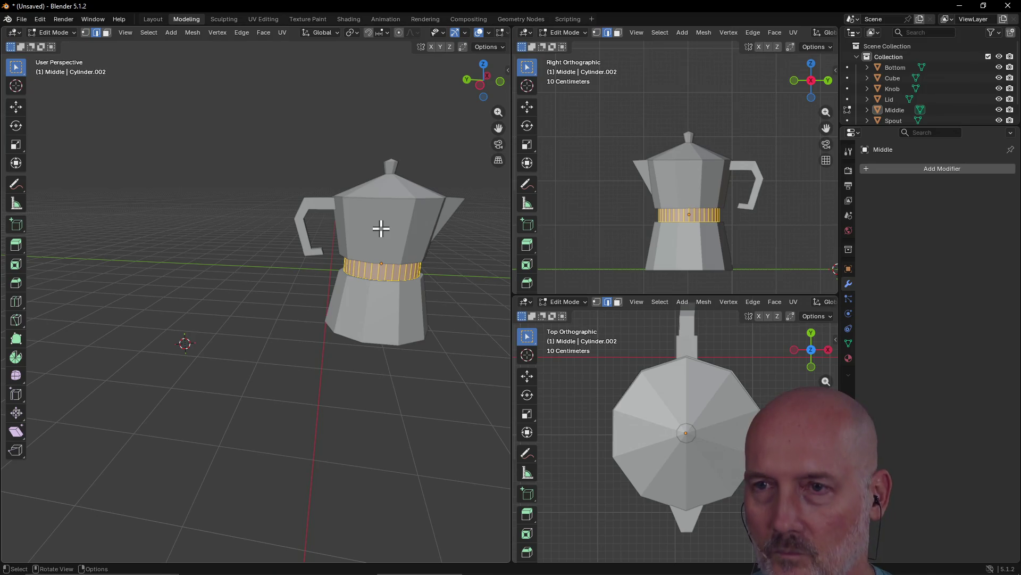
key(3)
key(alt+a)
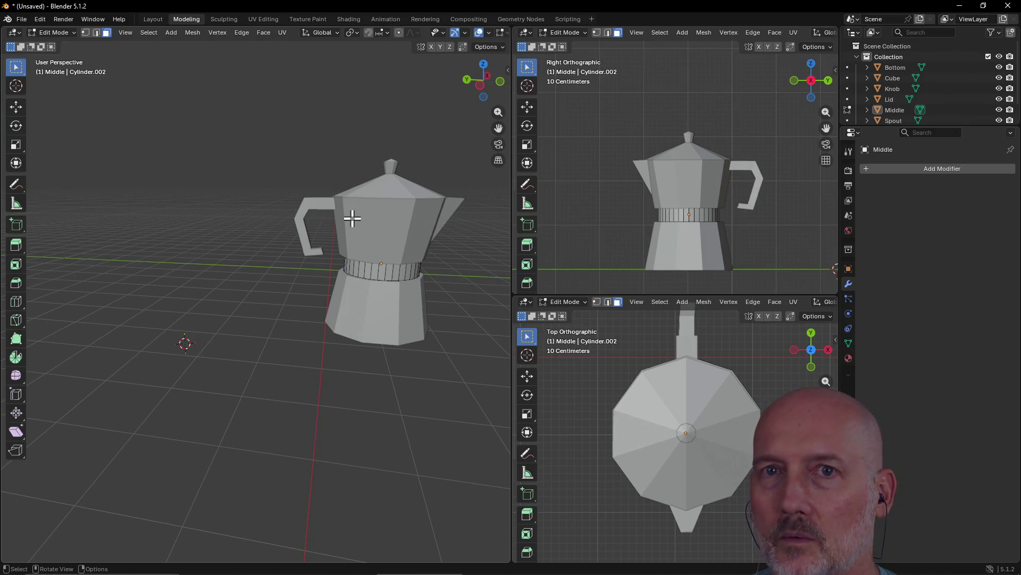
click(345, 266)
mouse_move(276, 234)
middle_down()
mouse_move(365, 239)
mouse_move(362, 253)
mouse_move(290, 228)
mouse_move(435, 275)
middle_up()
scroll(377, 263, up, 3)
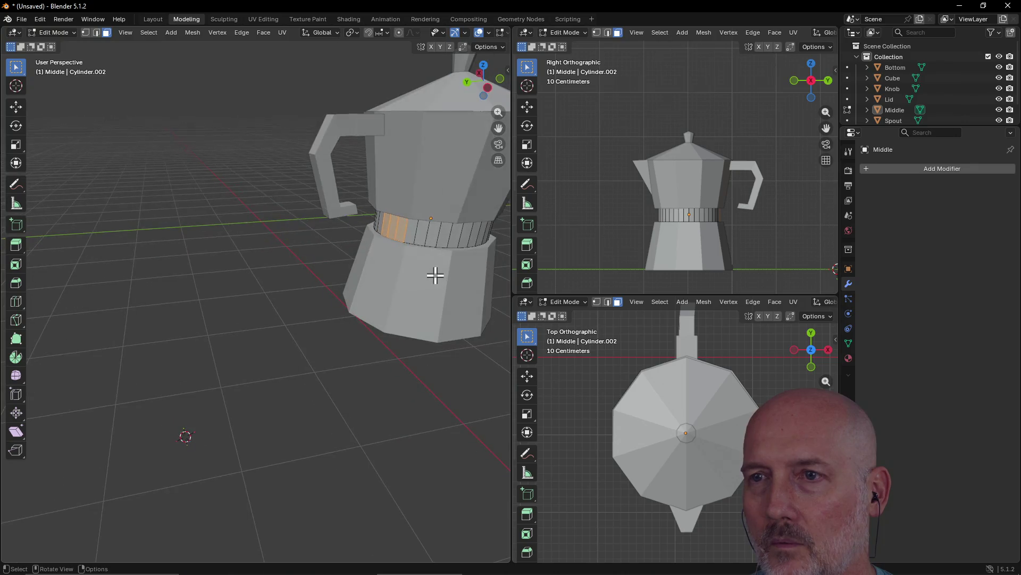
click(415, 234)
click(431, 238)
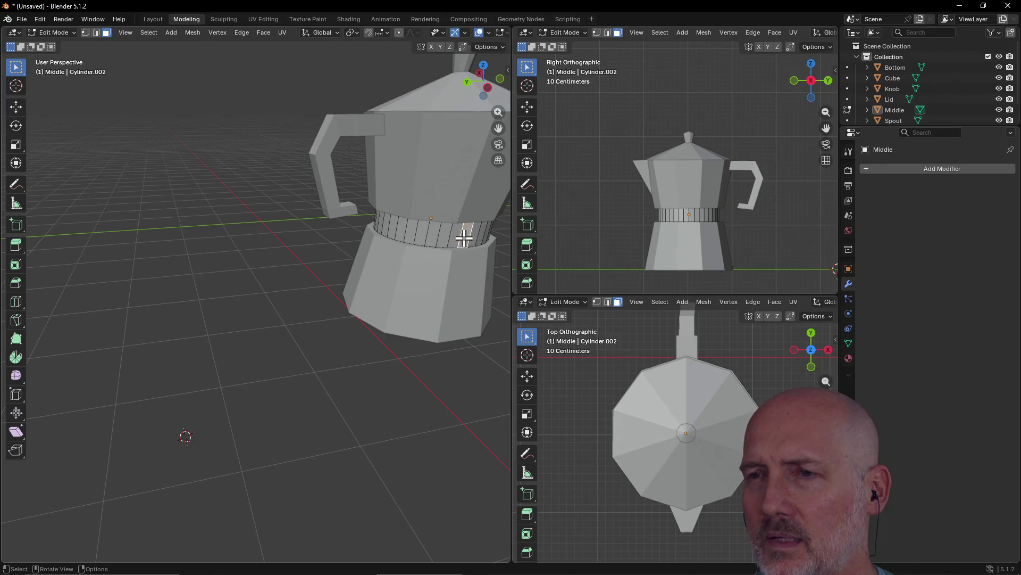
mouse_move(475, 237)
middle_down()
mouse_move(419, 230)
mouse_move(479, 237)
mouse_move(365, 258)
middle_up()
Frame the selected band face and pick several band faces, then single edges
key(grave)
click(519, 278)
scroll(493, 255, down, 6)
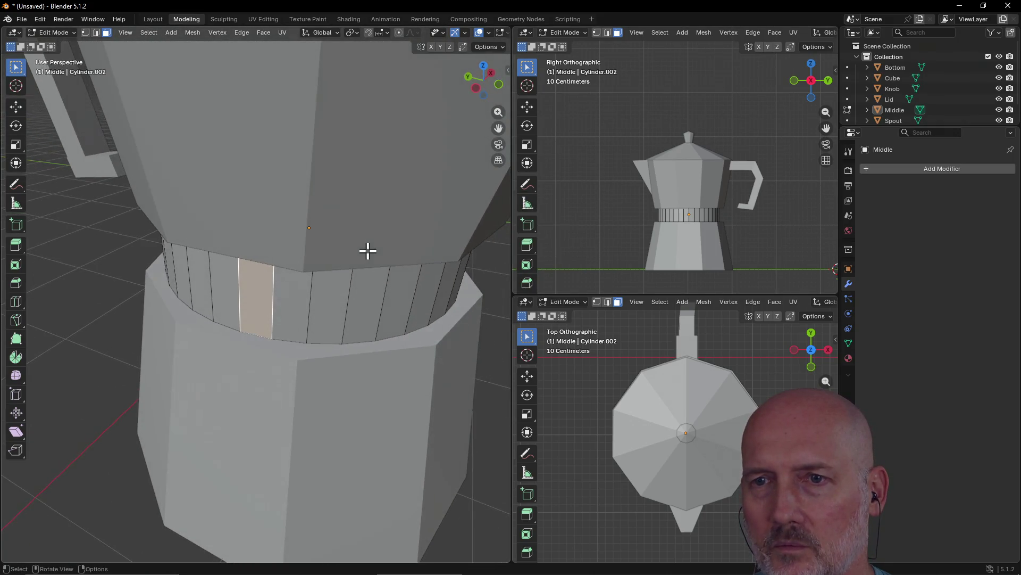
click(296, 306)
click(339, 301)
click(363, 300)
key(2)
click(345, 303)
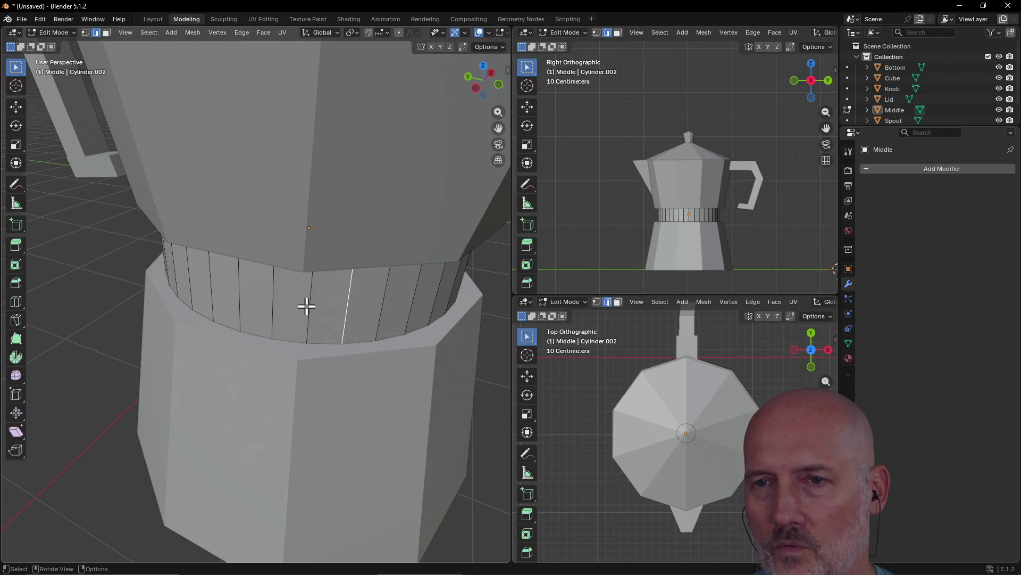
click(306, 306)
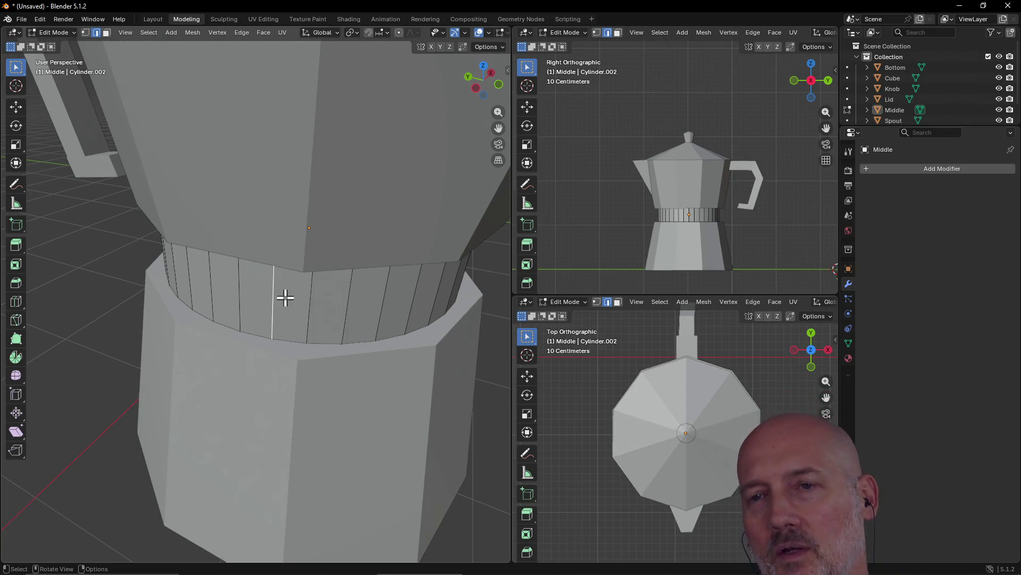
View the middle band from the Right and select faces along it
key(grave)
click(296, 305)
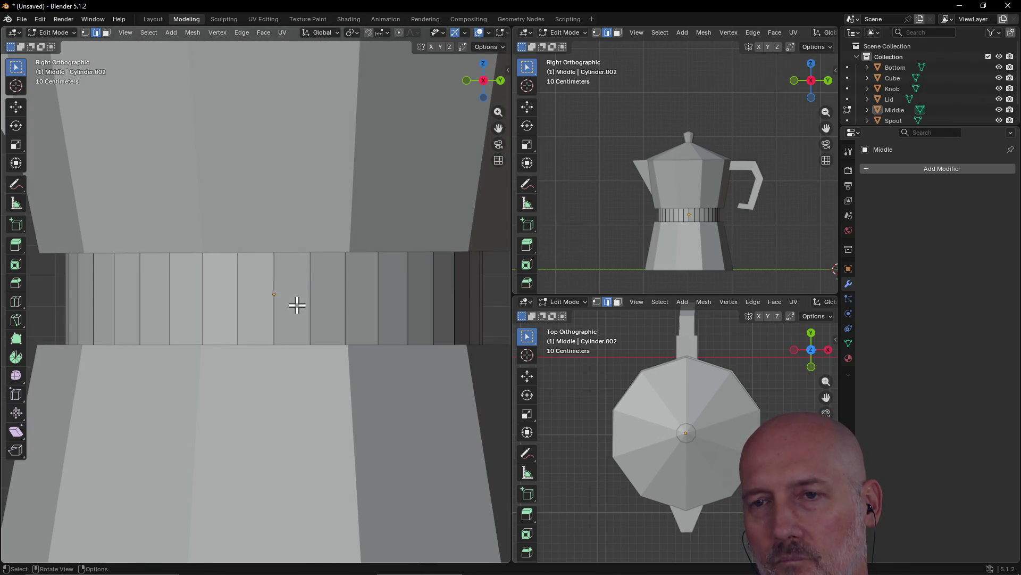
click(296, 305)
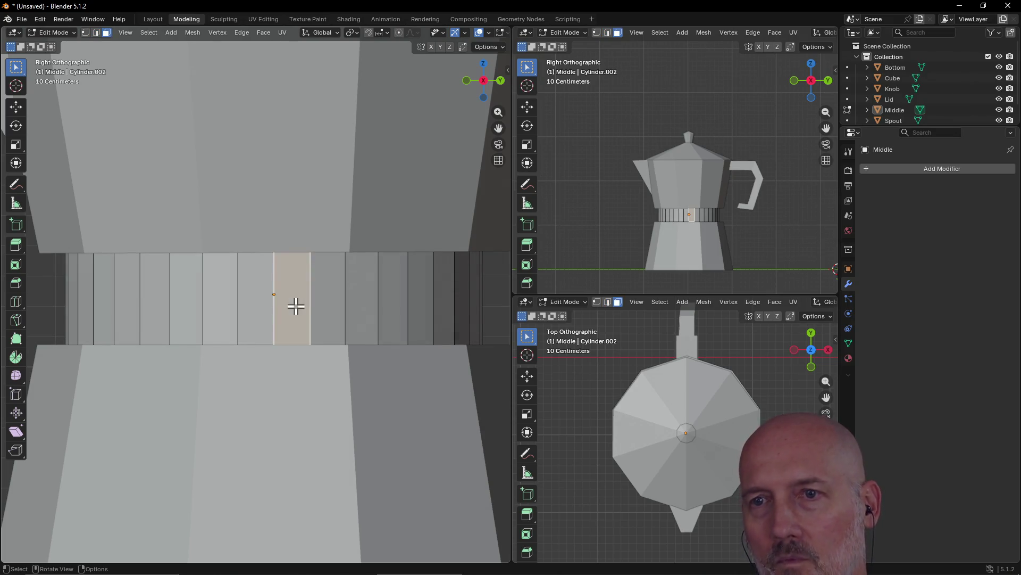
click(355, 302)
click(260, 304)
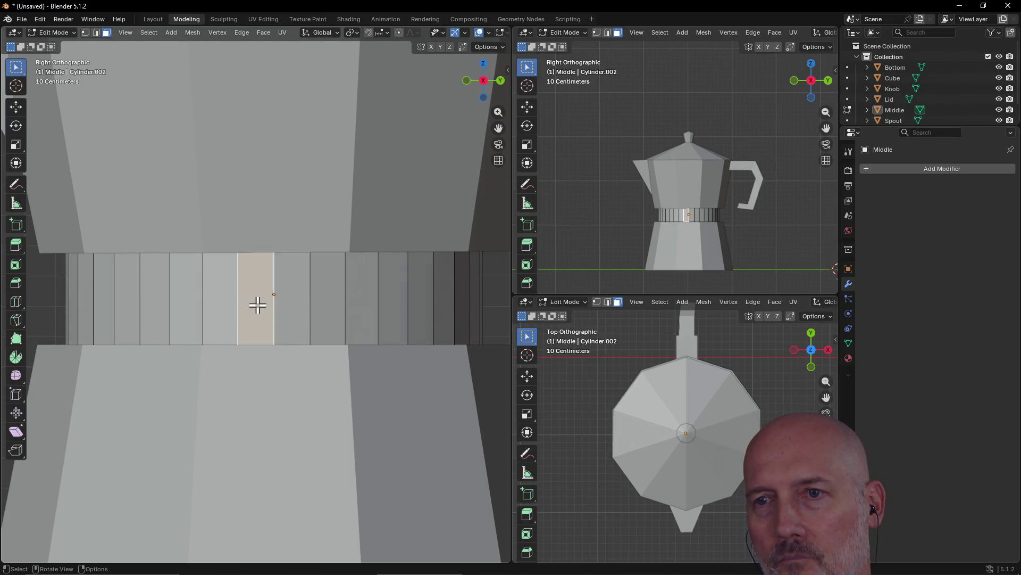
scroll(261, 304, down, 5)
middle_drag(260, 305, 240, 338)
mouse_move(287, 283)
middle_down()
mouse_move(239, 292)
mouse_move(333, 258)
middle_up()
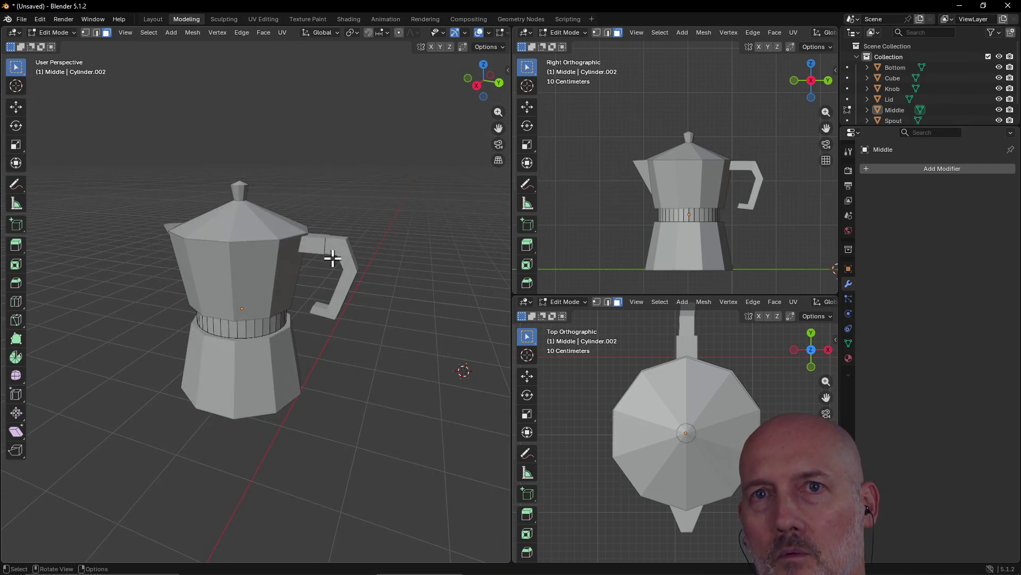
Select the handle in Layout and open its mesh in Modeling, picking its lower face
key(ctrl+Page_Up)
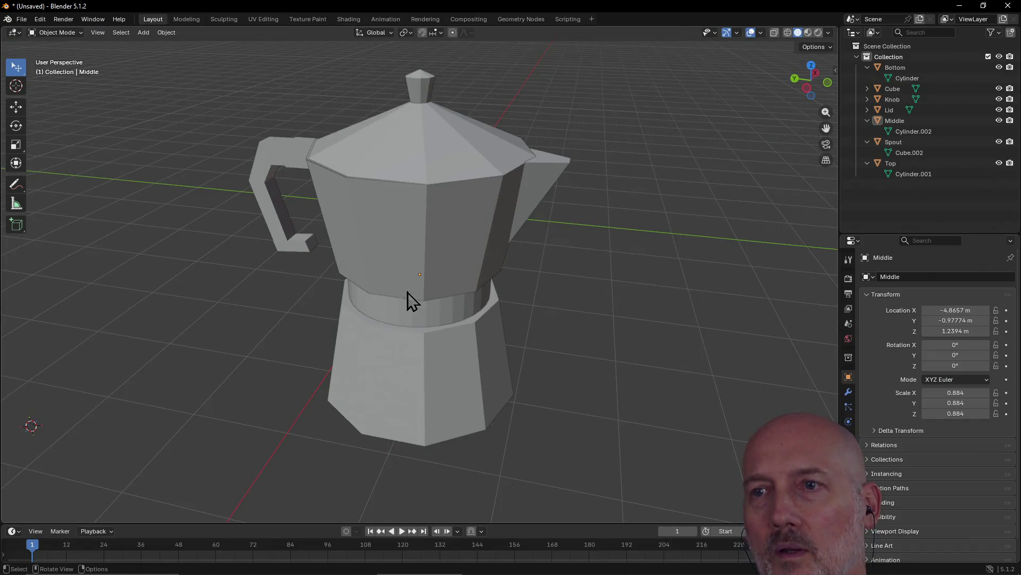
click(285, 177)
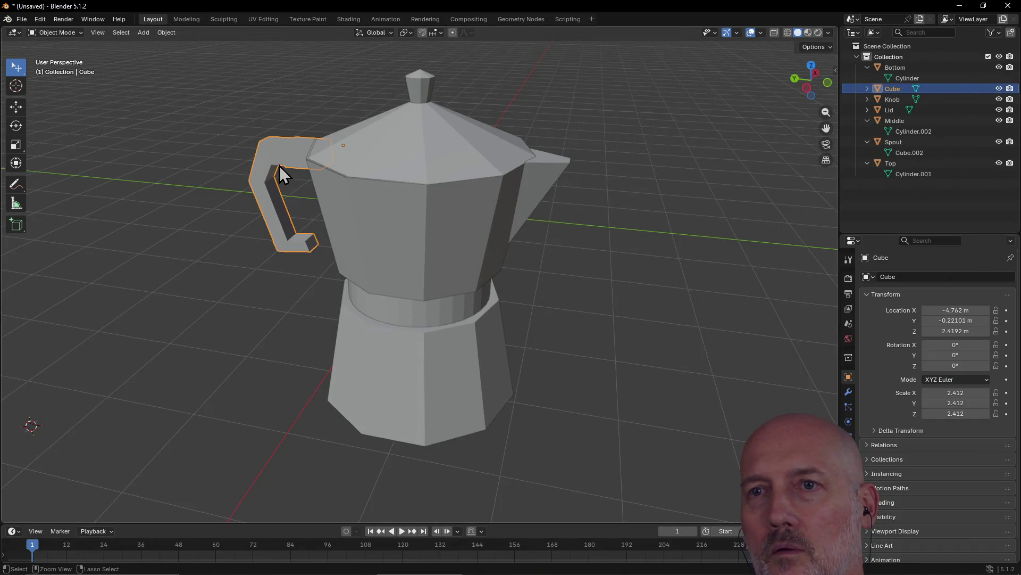
key(ctrl+Page_Down)
click(345, 293)
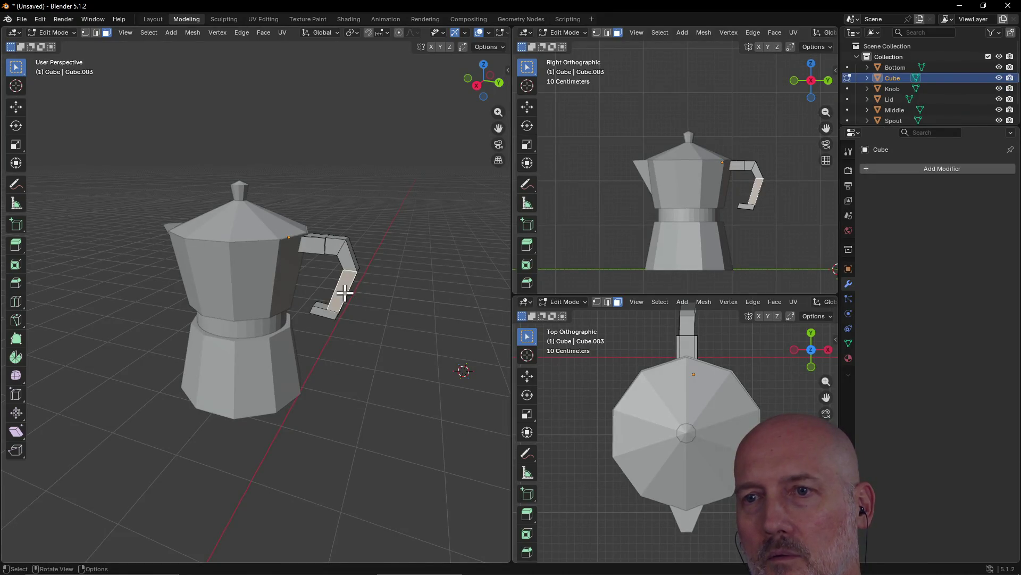
Select the handle's bottom, side and end faces while orbiting close around them
click(328, 313)
mouse_move(333, 292)
middle_down()
mouse_move(289, 257)
mouse_move(397, 303)
mouse_move(246, 319)
mouse_move(139, 267)
mouse_move(292, 271)
mouse_move(139, 282)
mouse_move(170, 274)
mouse_move(245, 292)
mouse_move(213, 299)
middle_up()
scroll(170, 325, up, 4)
mouse_move(130, 333)
middle_down()
mouse_move(120, 302)
mouse_move(101, 305)
middle_up()
shift+click(103, 249)
scroll(164, 258, up, 5)
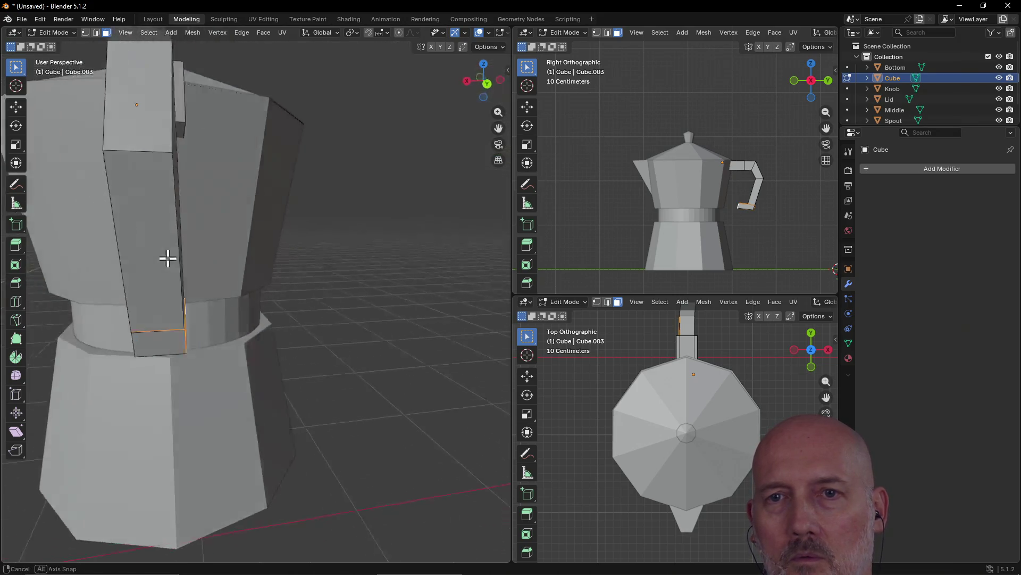
middle_drag(165, 258, 210, 247)
shift+click(329, 272)
shift+click(401, 282)
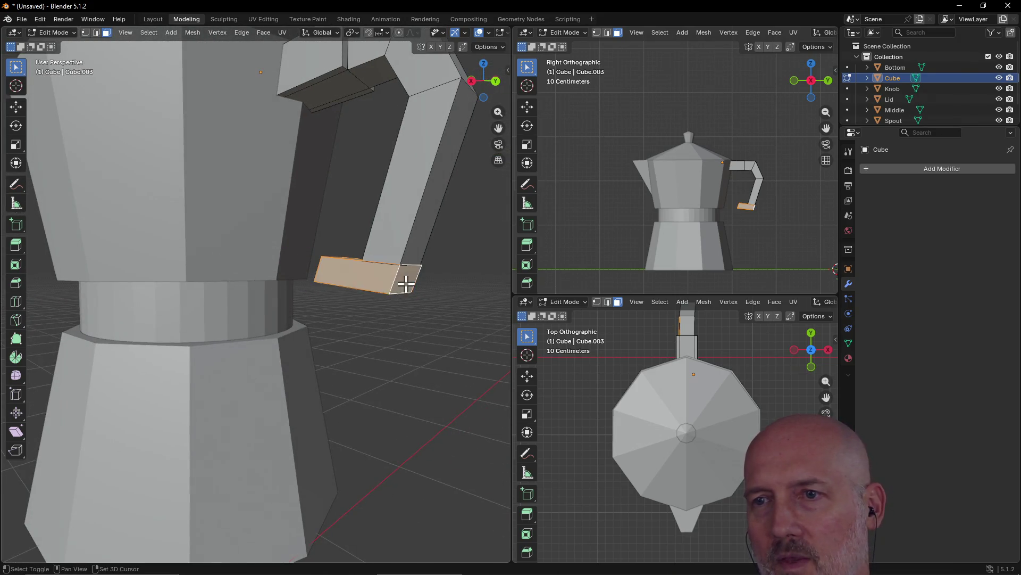
mouse_move(358, 305)
middle_down()
mouse_move(379, 229)
mouse_move(363, 197)
middle_up()
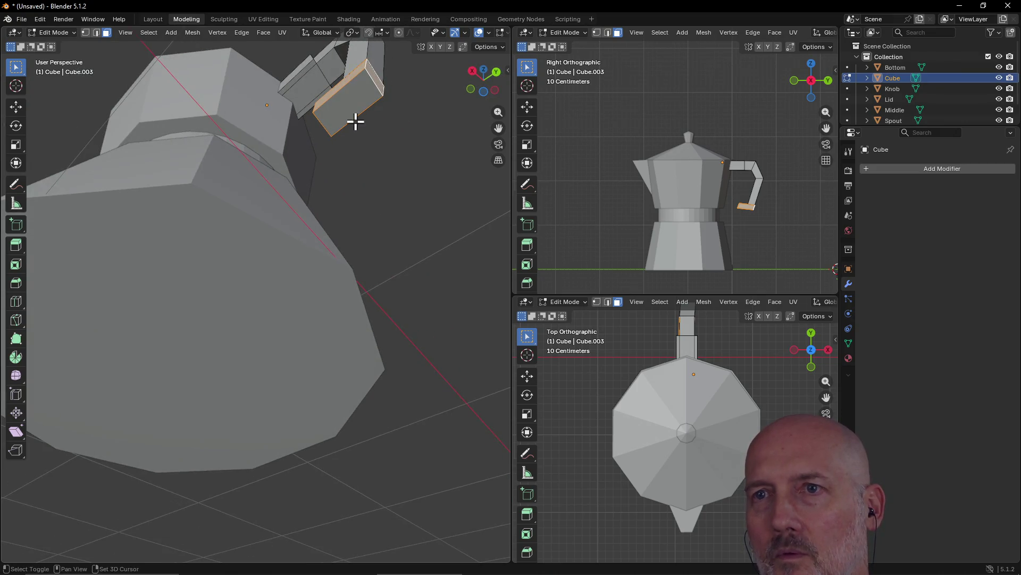
mouse_move(355, 104)
middle_down()
mouse_move(361, 146)
mouse_move(342, 212)
mouse_move(326, 223)
mouse_move(367, 251)
mouse_move(270, 285)
mouse_move(380, 275)
mouse_move(426, 249)
mouse_move(401, 228)
mouse_move(389, 311)
mouse_move(359, 366)
middle_up()
scroll(285, 280, down, 6)
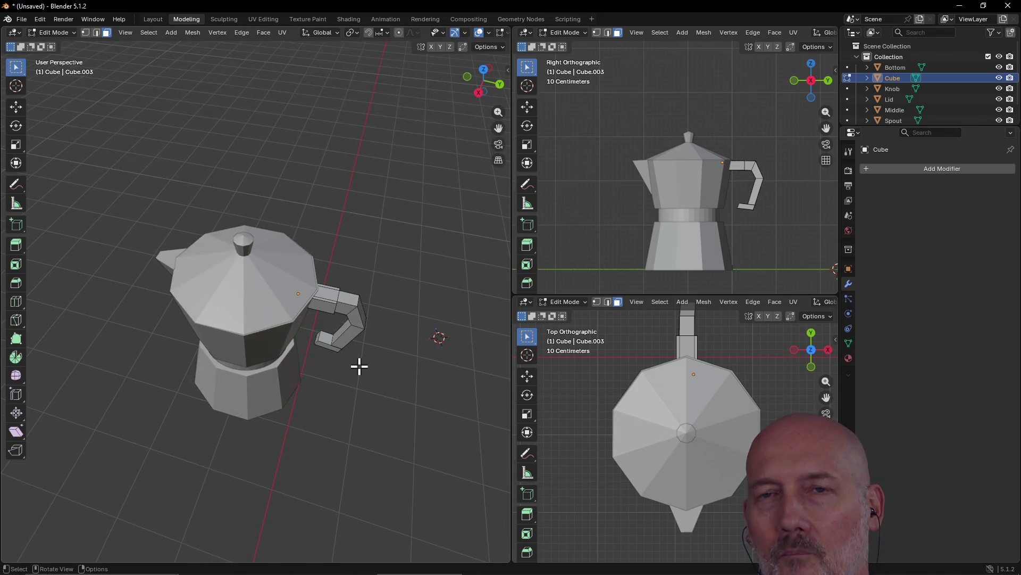
Return to the Layout workspace in Object Mode and orbit around the pot
key(ctrl+Page_Up)
scroll(369, 370, down, 2)
mouse_move(317, 352)
middle_down()
mouse_move(266, 359)
mouse_move(304, 331)
mouse_move(248, 352)
mouse_move(302, 341)
middle_up()
key(grave)
click(372, 301)
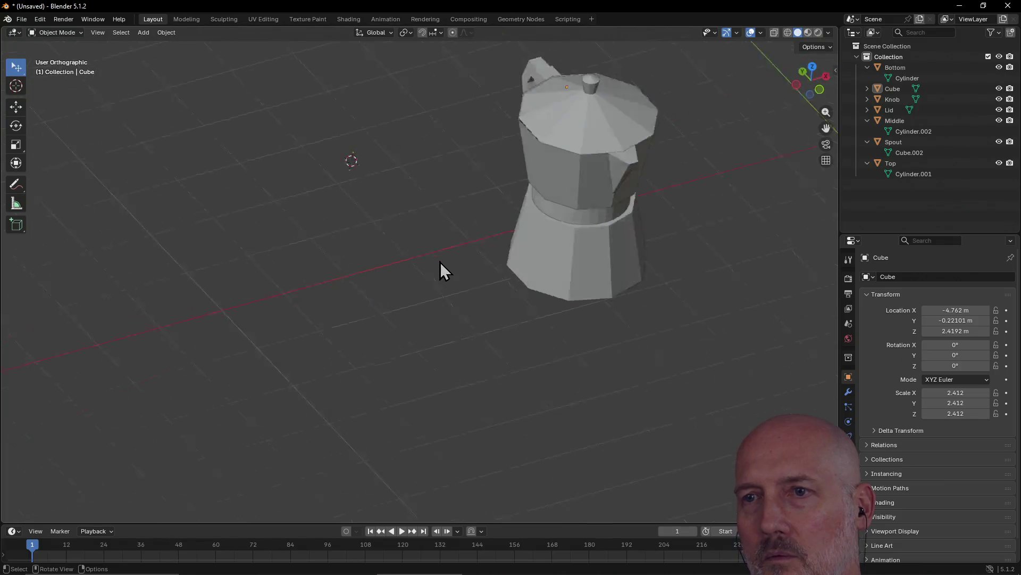
mouse_move(388, 276)
middle_down()
mouse_move(303, 289)
mouse_move(318, 258)
mouse_move(366, 247)
middle_up()
scroll(304, 290, down, 4)
mouse_move(498, 174)
middle_down()
mouse_move(495, 144)
mouse_move(478, 166)
mouse_move(505, 136)
mouse_move(461, 129)
mouse_move(436, 162)
mouse_move(449, 239)
mouse_move(463, 251)
middle_up()
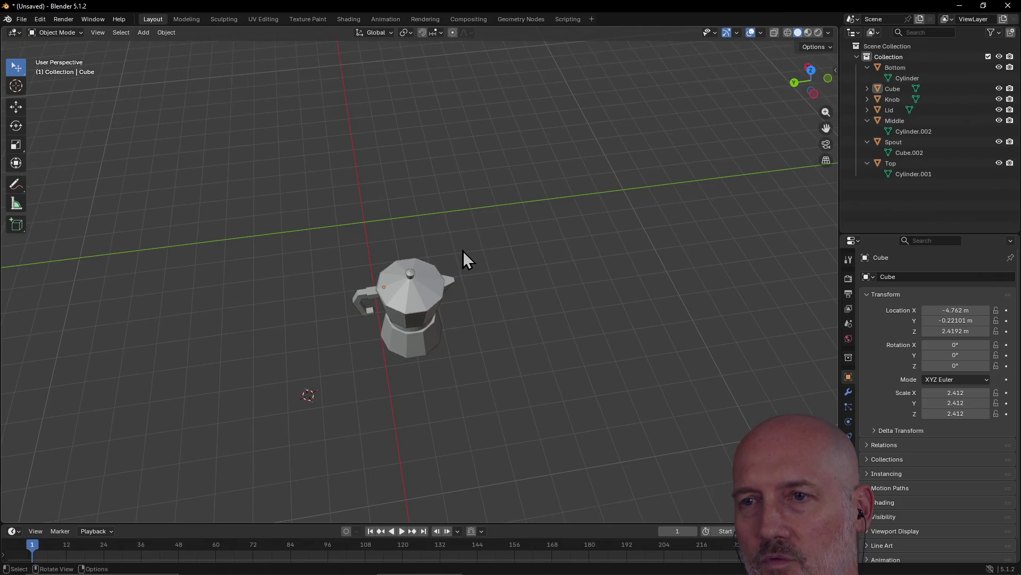
scroll(471, 272, up, 5)
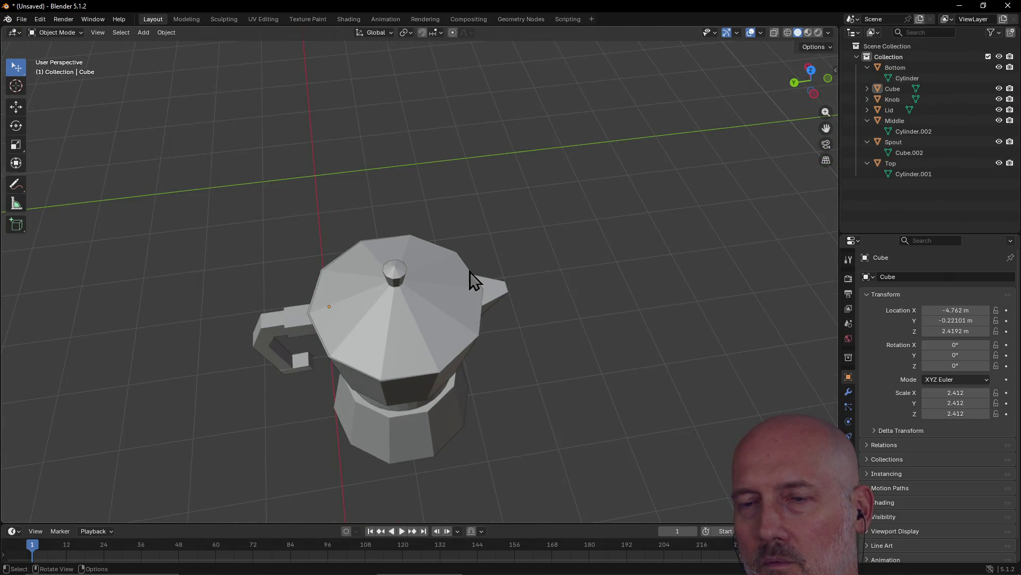
mouse_move(470, 271)
middle_down()
mouse_move(483, 227)
mouse_move(445, 190)
middle_up()
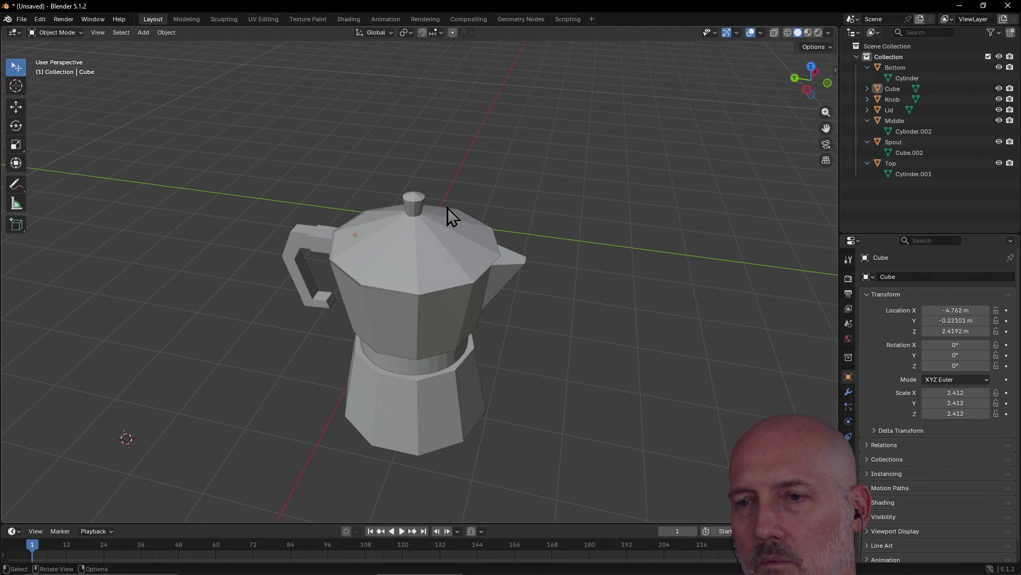
middle_drag(471, 435, 464, 381)
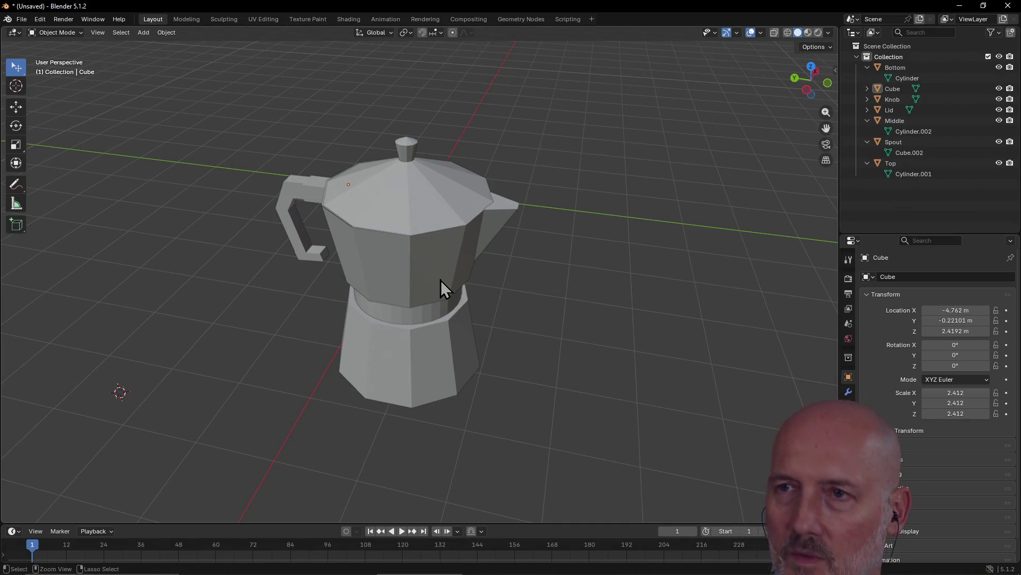
key(ctrl+Page_Up)
key(ctrl+Page_Up)
key(ctrl+Page_Up)
key(ctrl+Page_Down)
key(ctrl+Page_Down)
key(ctrl+Page_Down)
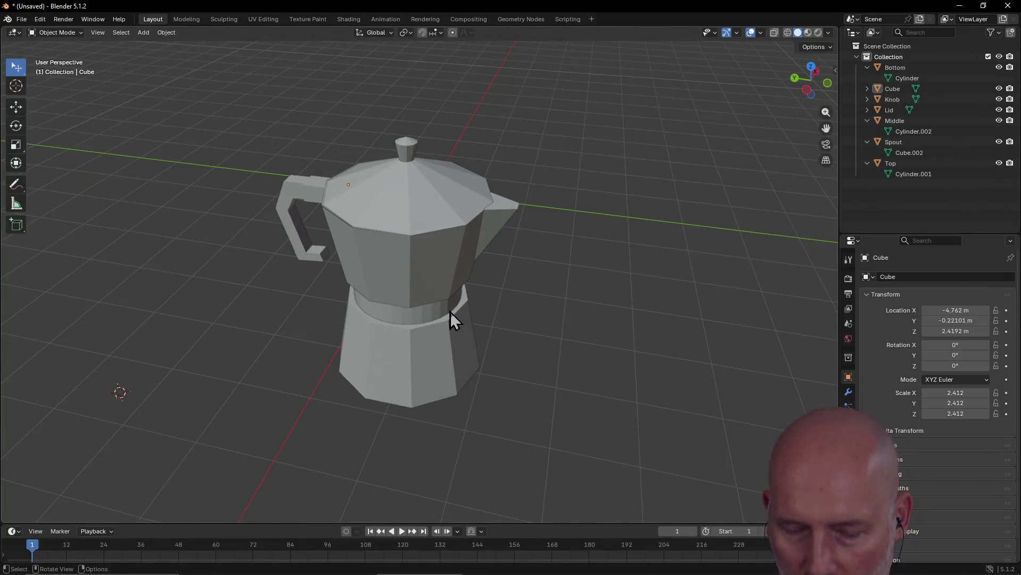
key(shift+z)
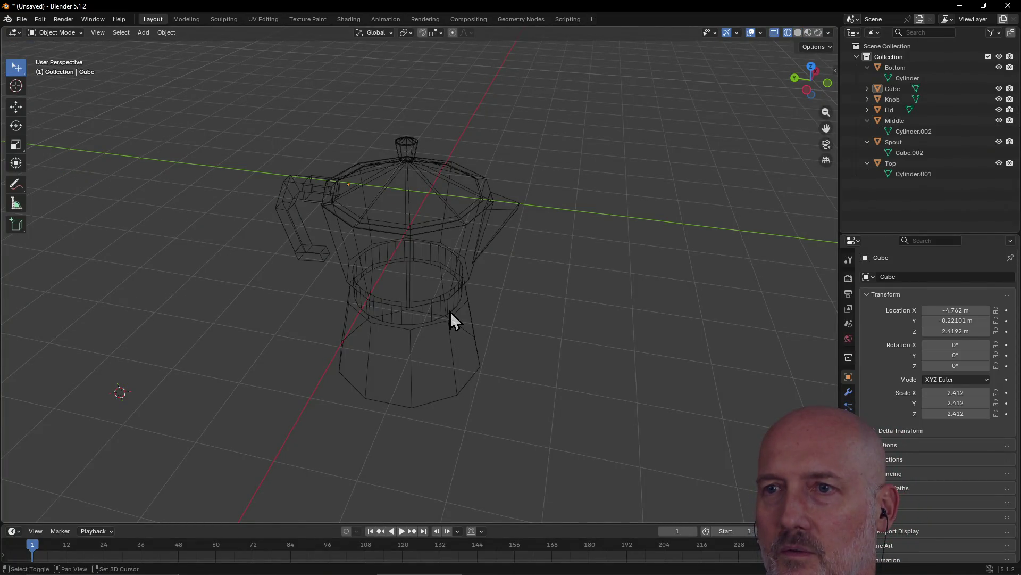
key(shift+z)
key(Tab)
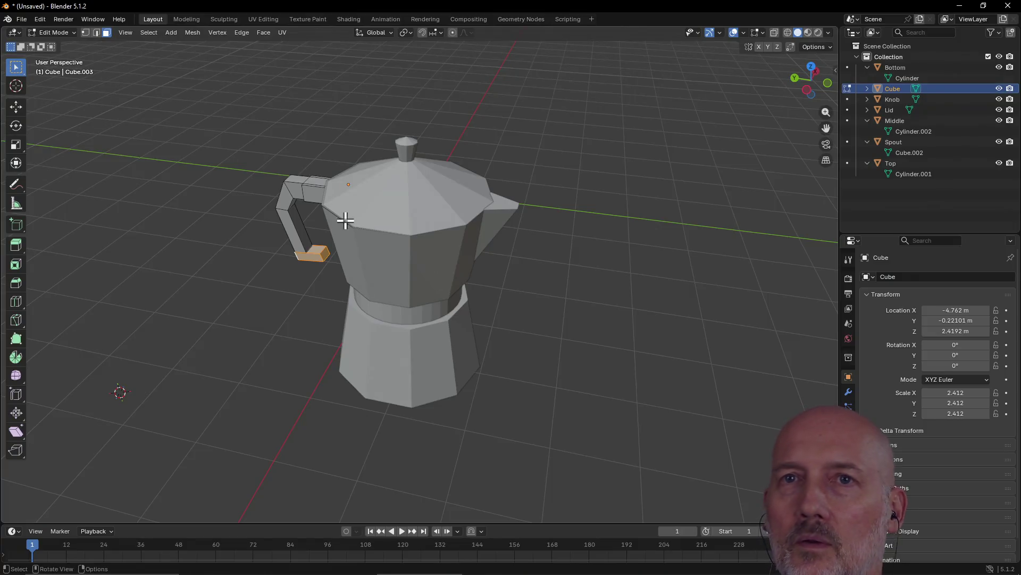
click(27, 18)
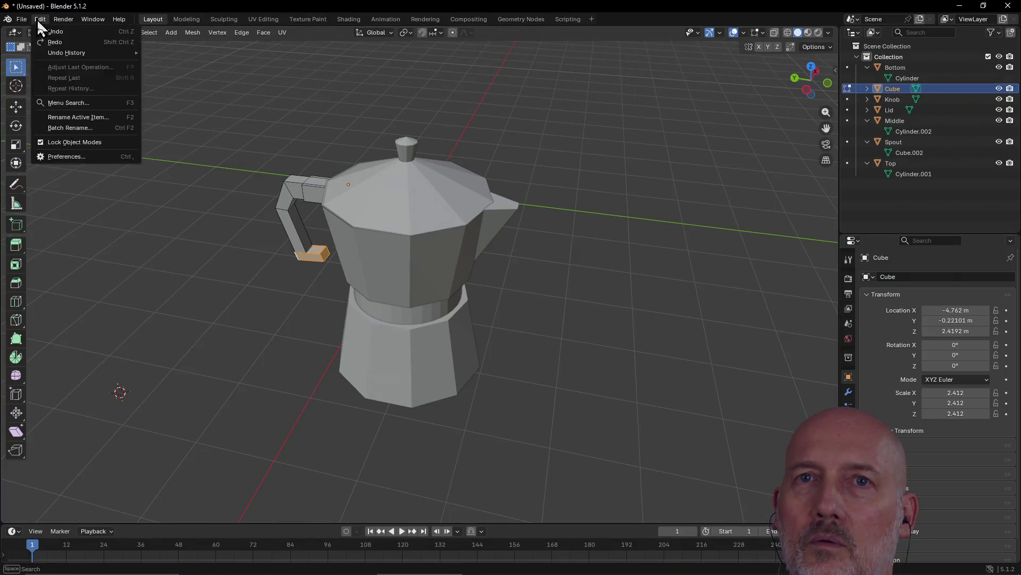
key(Escape)
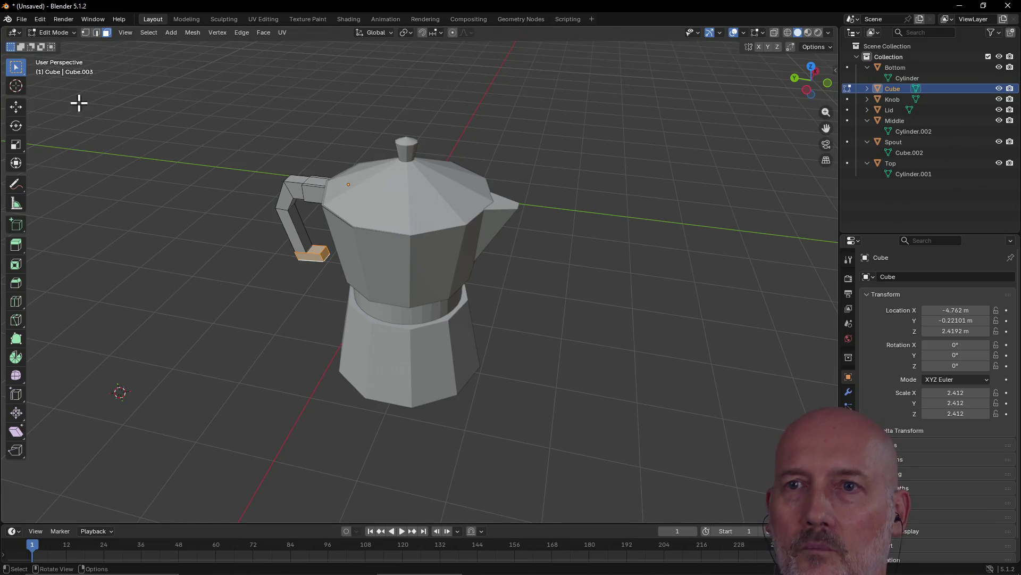
key(ctrl+z)
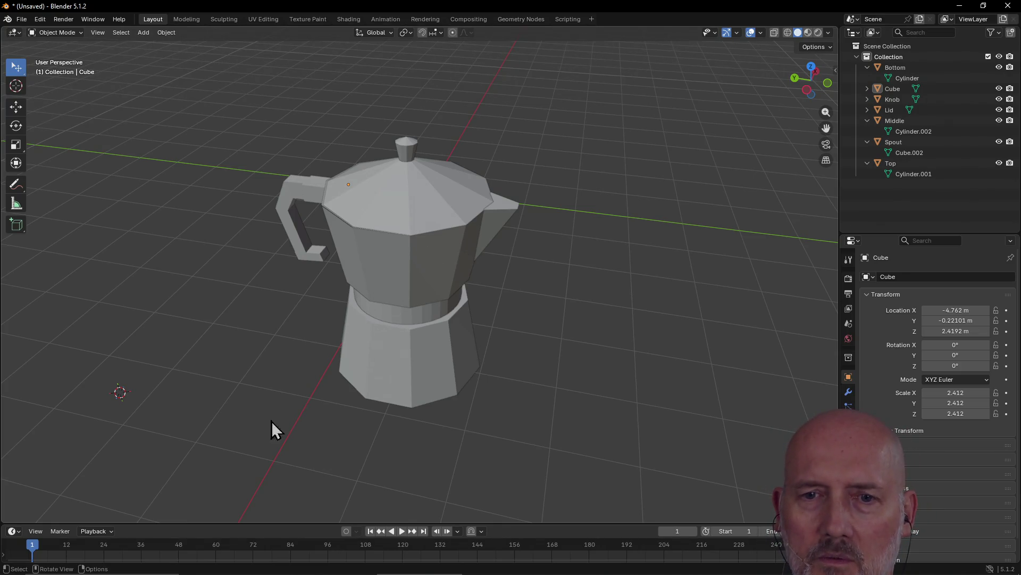
click(35, 531)
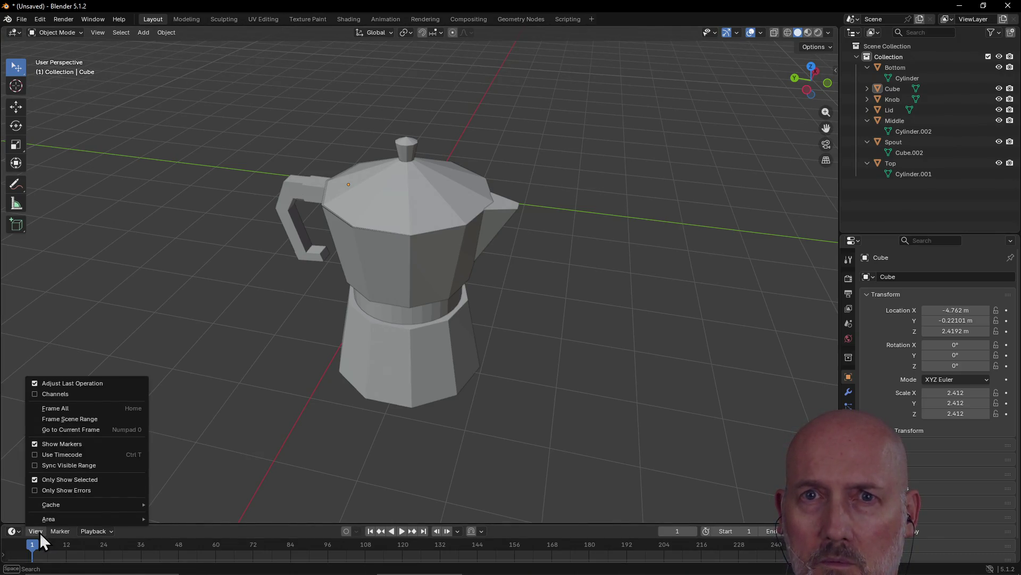
click(40, 532)
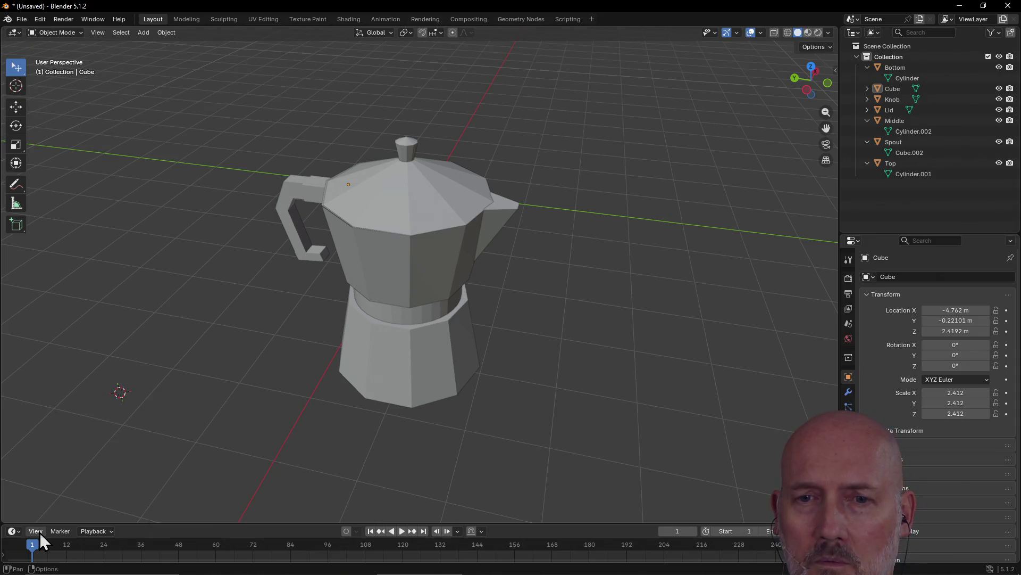
right_click(398, 260)
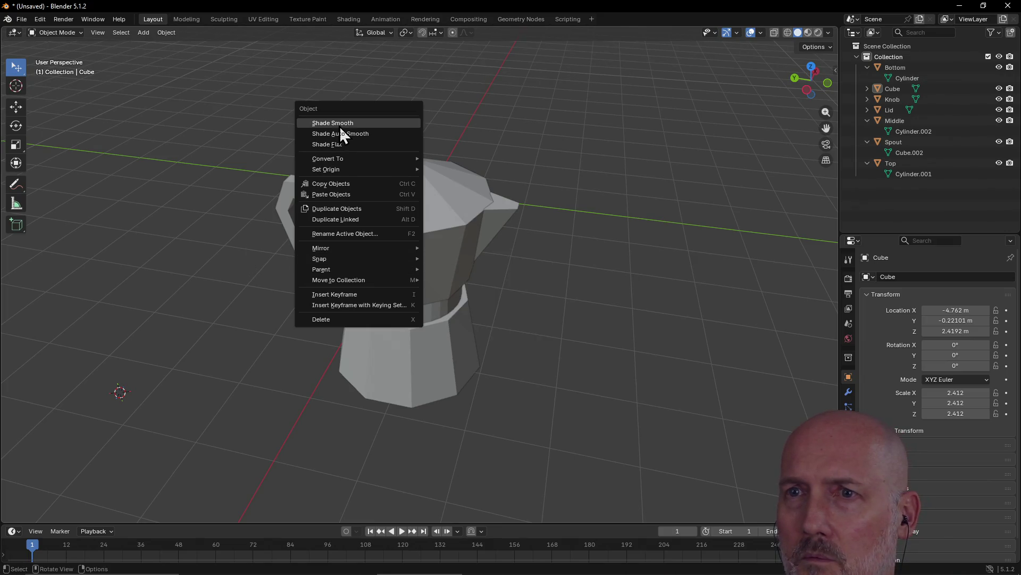
click(341, 124)
right_click(378, 266)
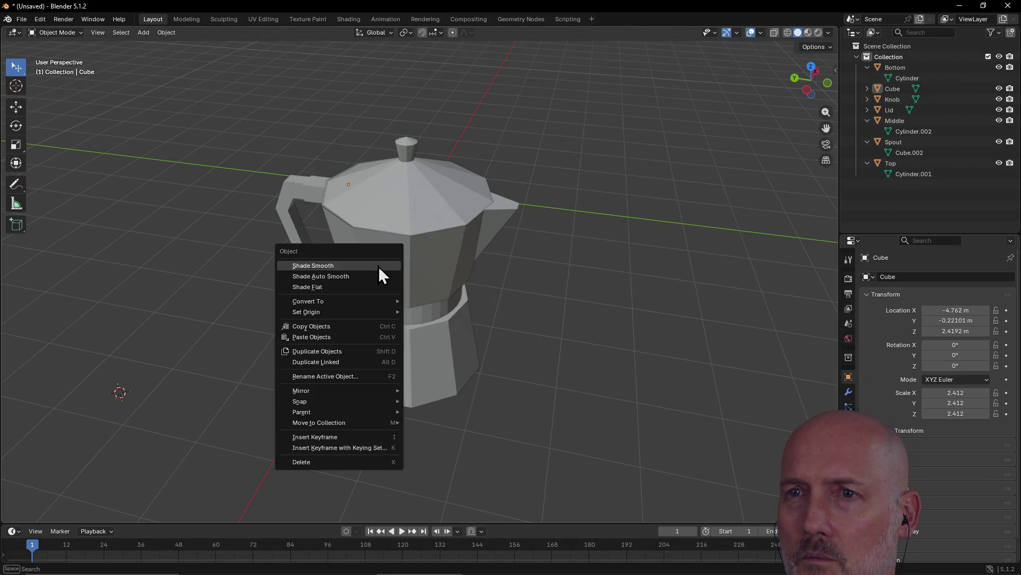
click(349, 269)
right_click(365, 263)
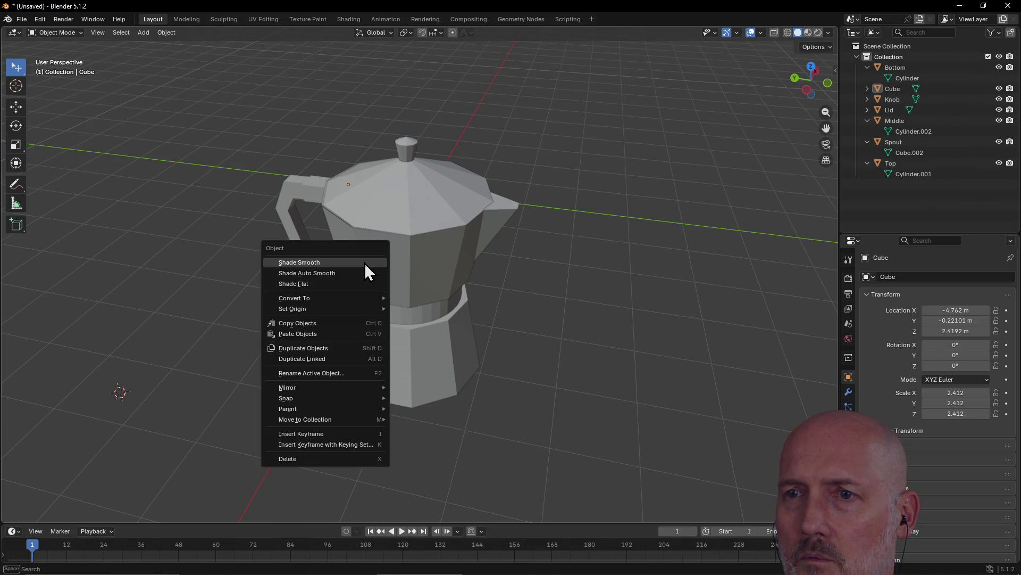
mouse_move(336, 300)
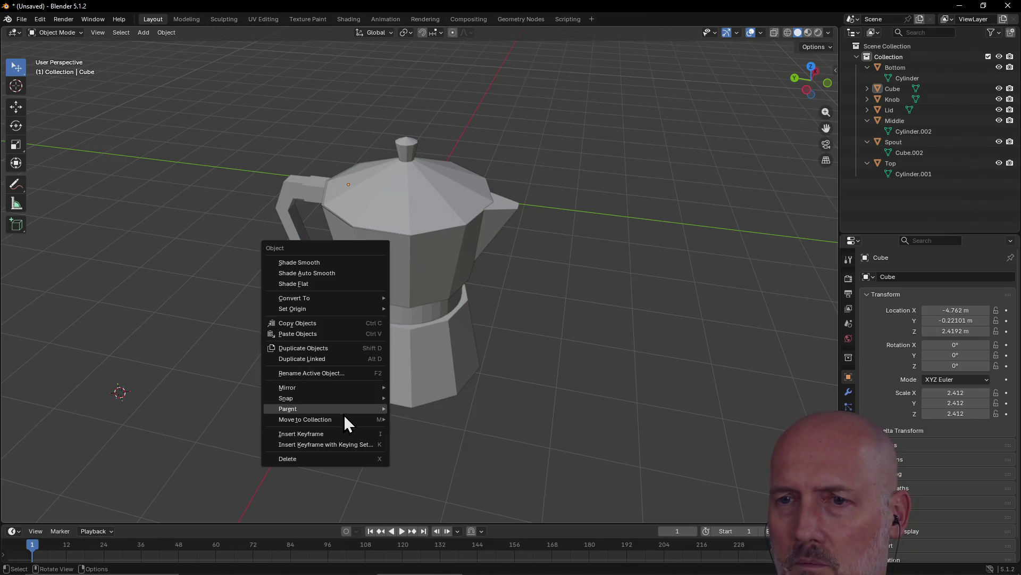
scroll(178, 341, down, 2)
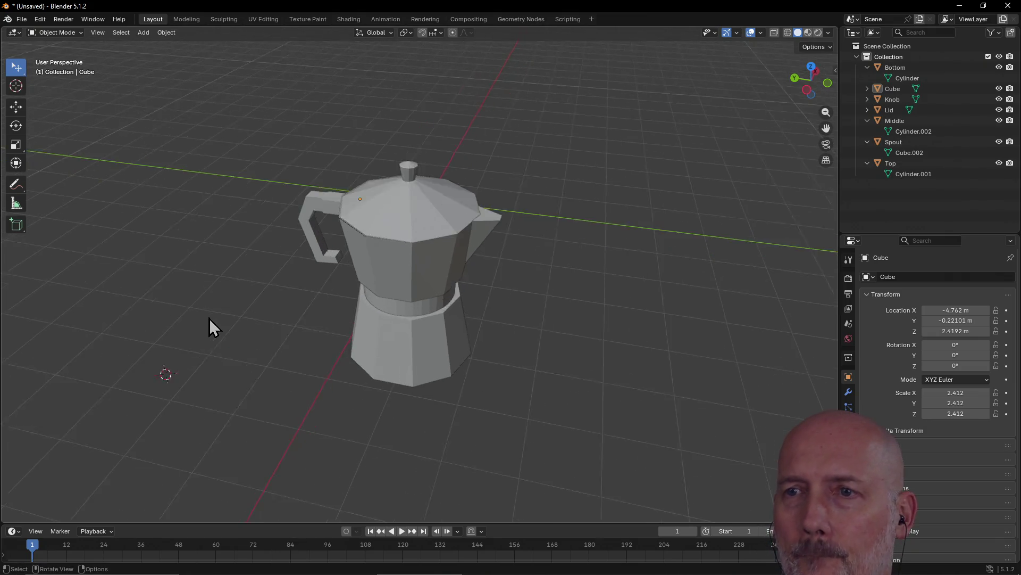
Orbit the moka pot and switch the viewport to orthographic projection
scroll(209, 318, up, 3)
middle_drag(210, 320, 209, 319)
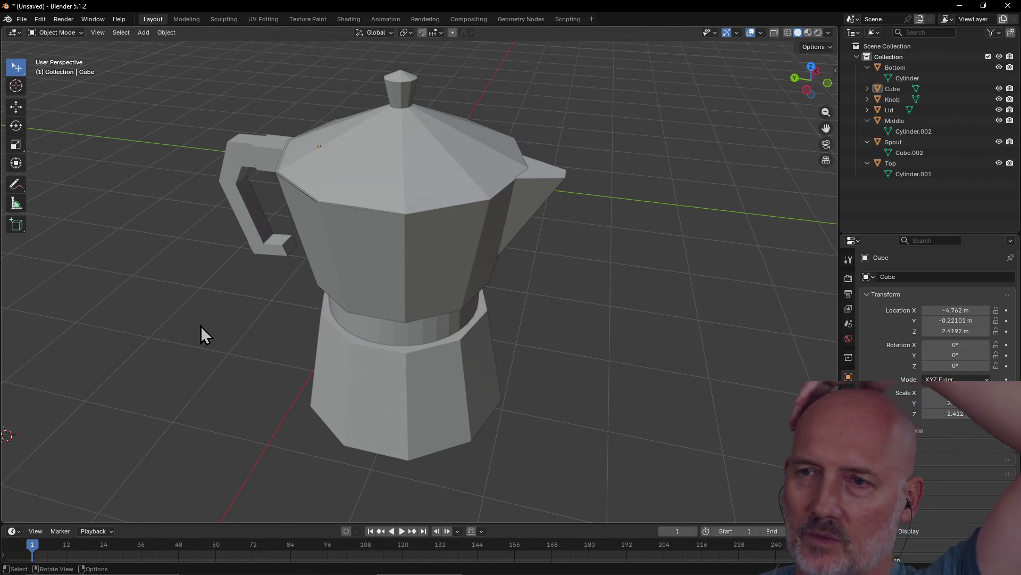
scroll(401, 271, down, 1)
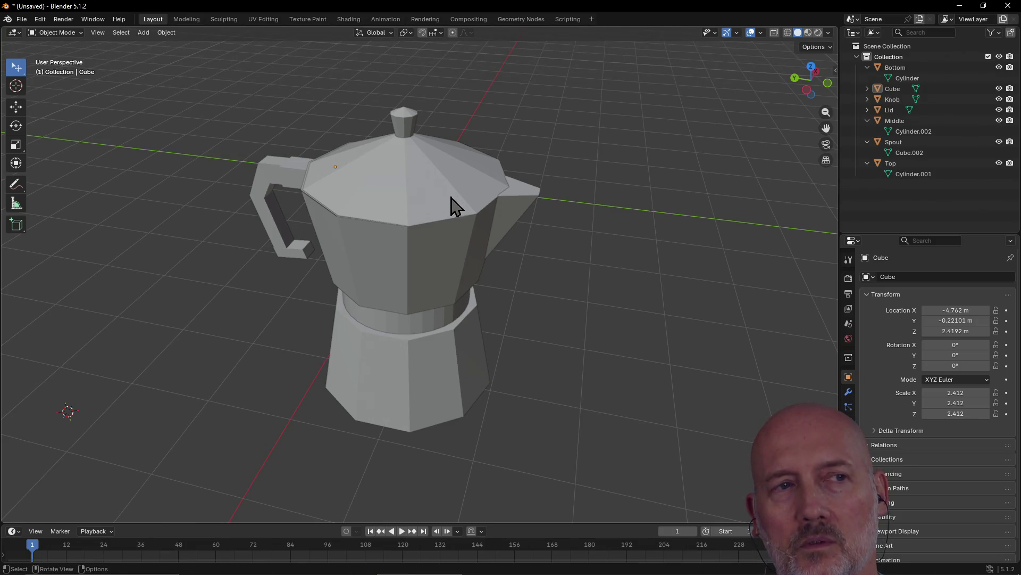
mouse_move(369, 285)
middle_down()
mouse_move(407, 298)
mouse_move(365, 269)
mouse_move(331, 265)
mouse_move(438, 257)
mouse_move(537, 275)
mouse_move(420, 275)
mouse_move(308, 258)
mouse_move(293, 267)
mouse_move(411, 262)
mouse_move(447, 278)
mouse_move(373, 279)
mouse_move(655, 228)
middle_up()
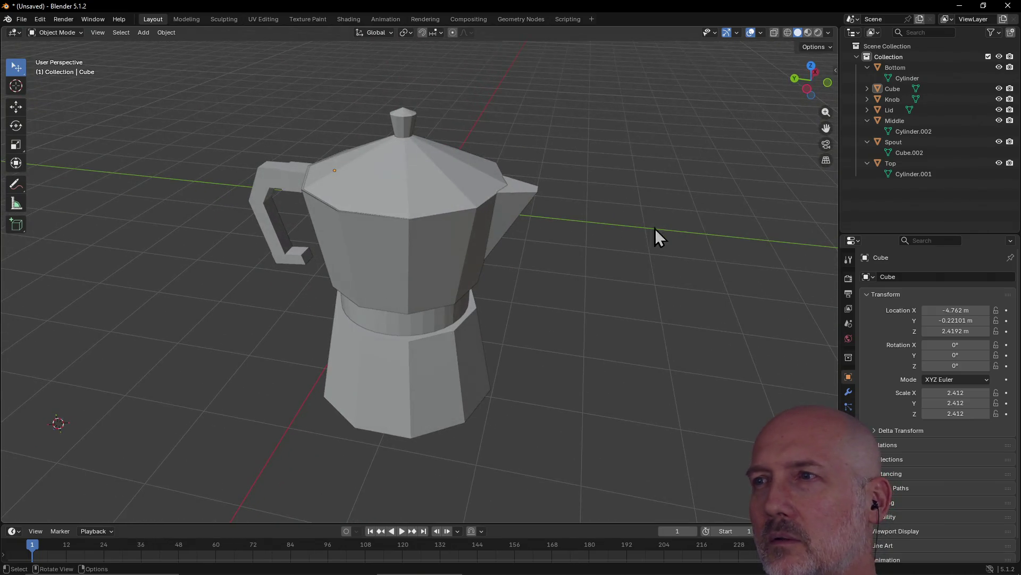
click(828, 159)
mouse_move(630, 268)
middle_down()
mouse_move(646, 280)
mouse_move(599, 272)
middle_up()
scroll(598, 270, up, 3)
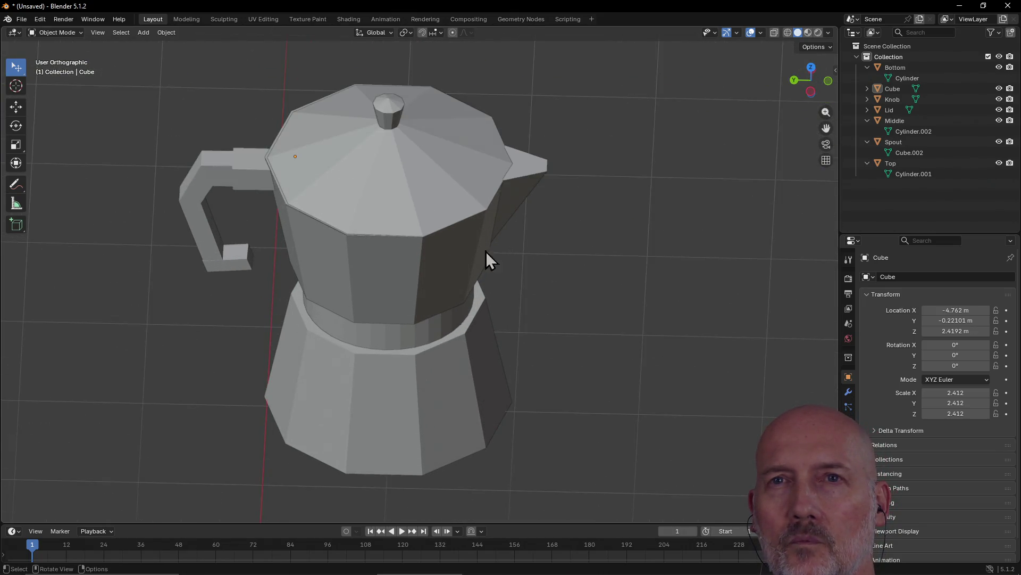
click(100, 35)
click(100, 34)
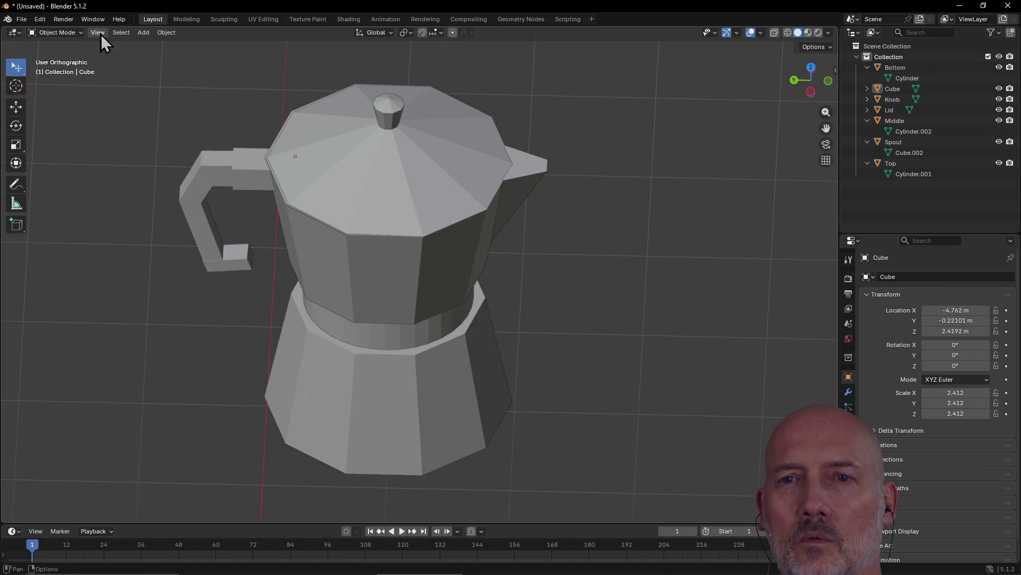
middle_drag(544, 273, 522, 247)
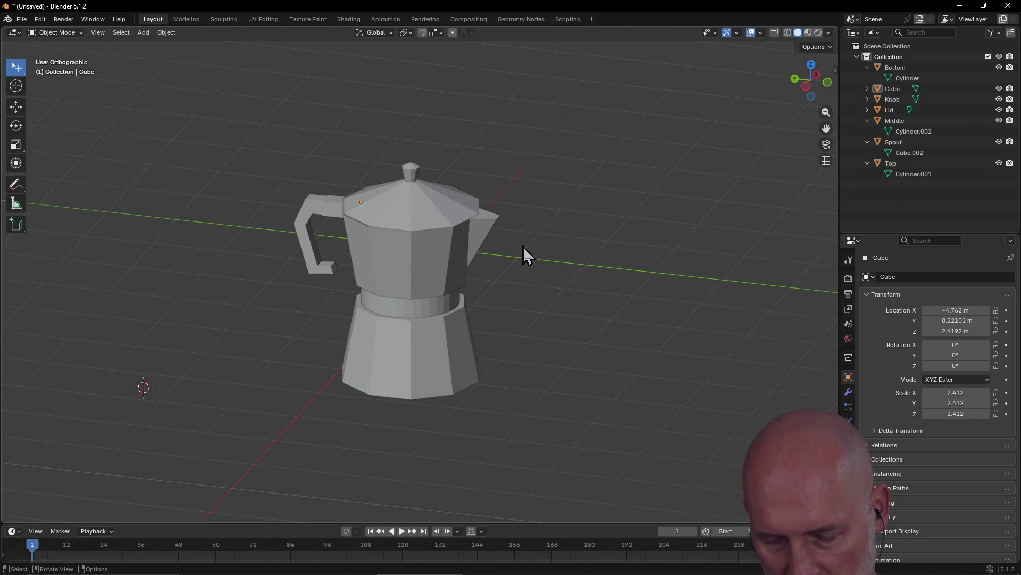
Cycle through wireframe, X-ray, Material Preview and Rendered shading, ending in Solid
key(shift+z)
key(shift+z)
key(shift+z)
key(shift+z)
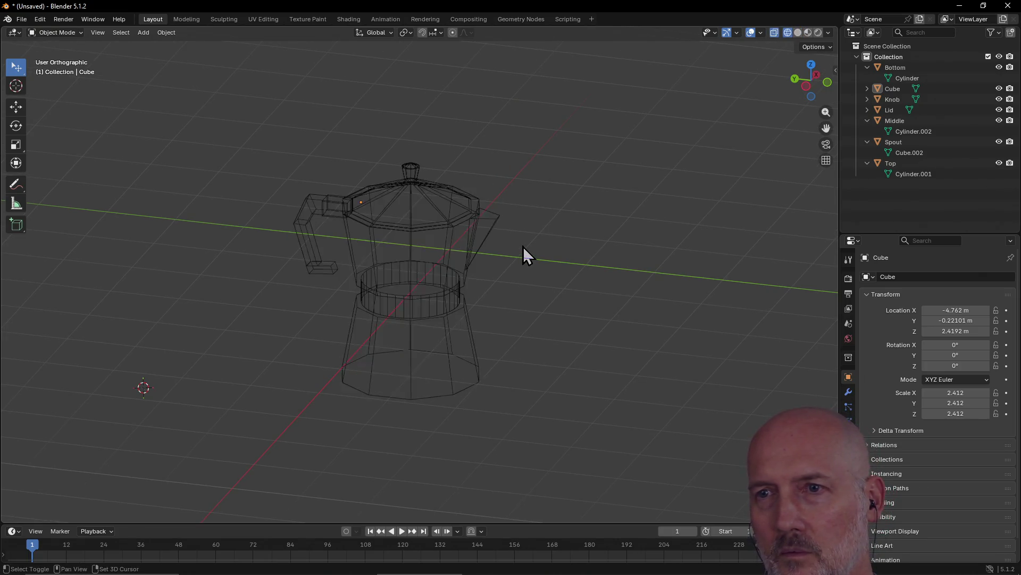
key(shift+z)
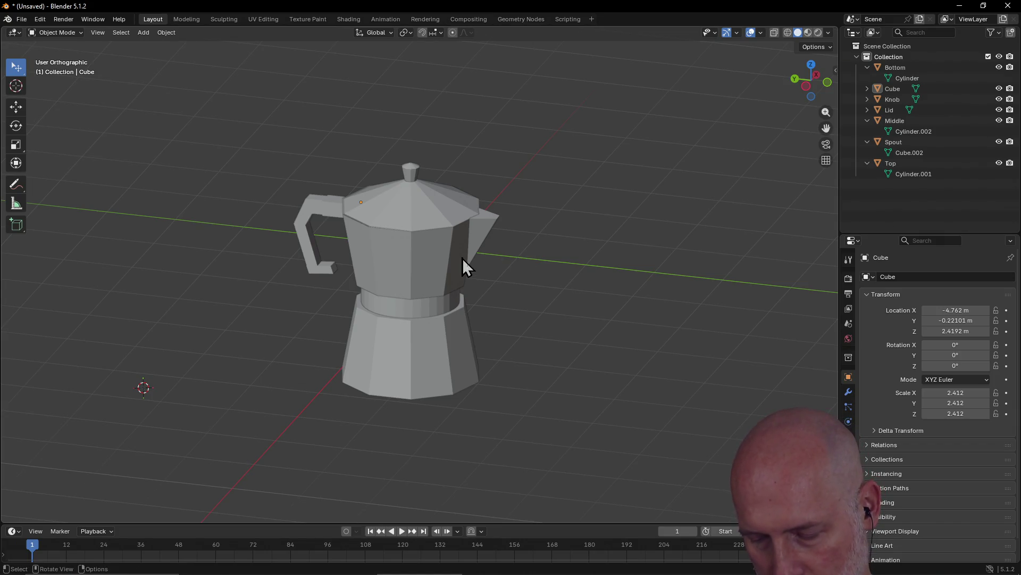
key(alt+z)
key(alt+z)
key(alt+z)
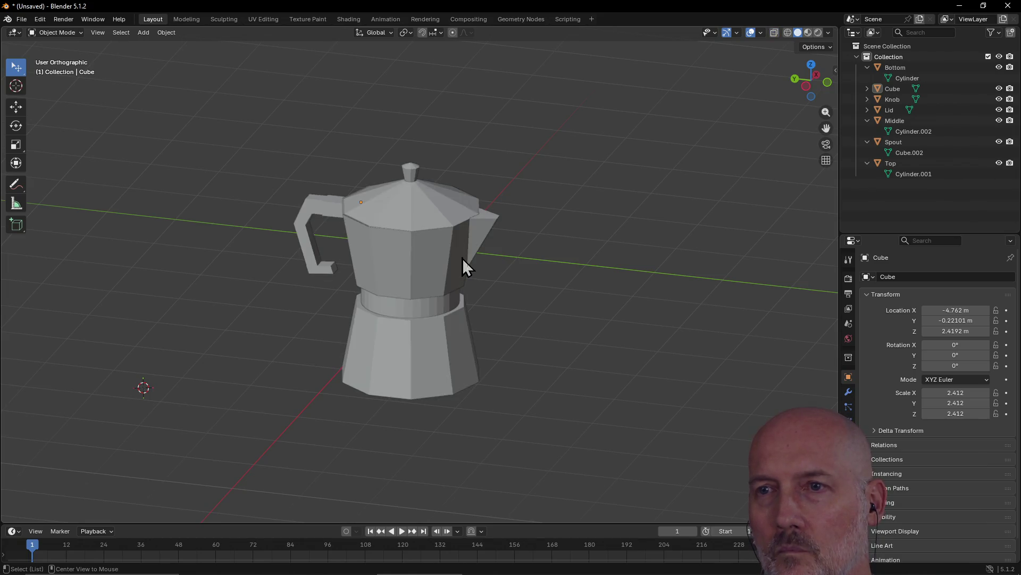
key(alt+z)
key(alt+z)
key(alt+z)
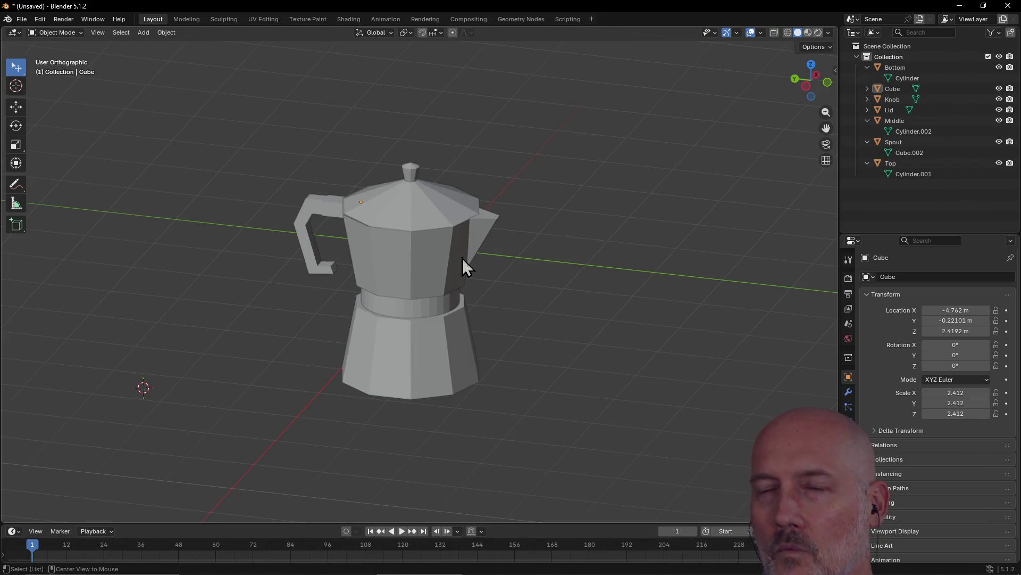
click(807, 33)
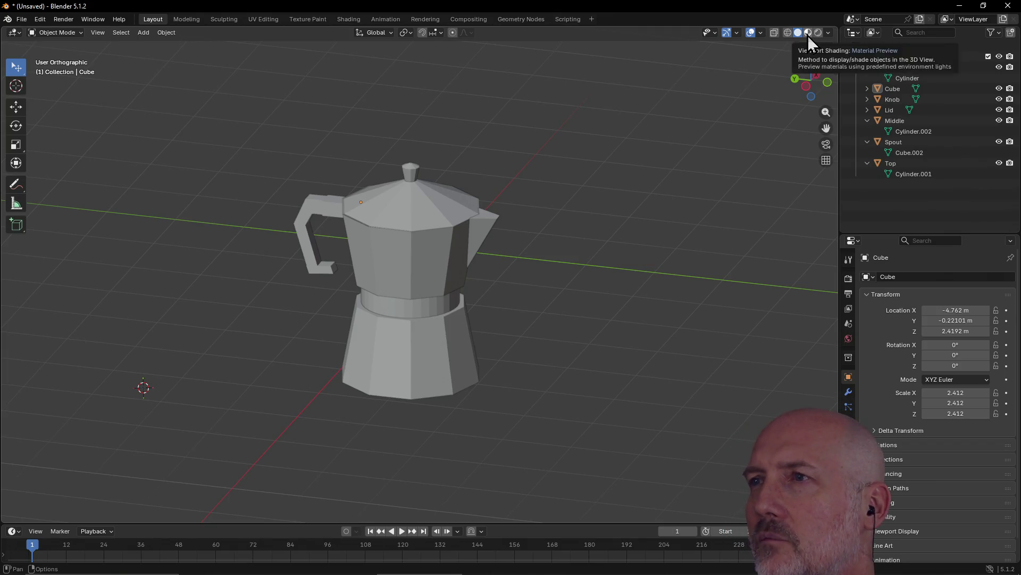
click(818, 33)
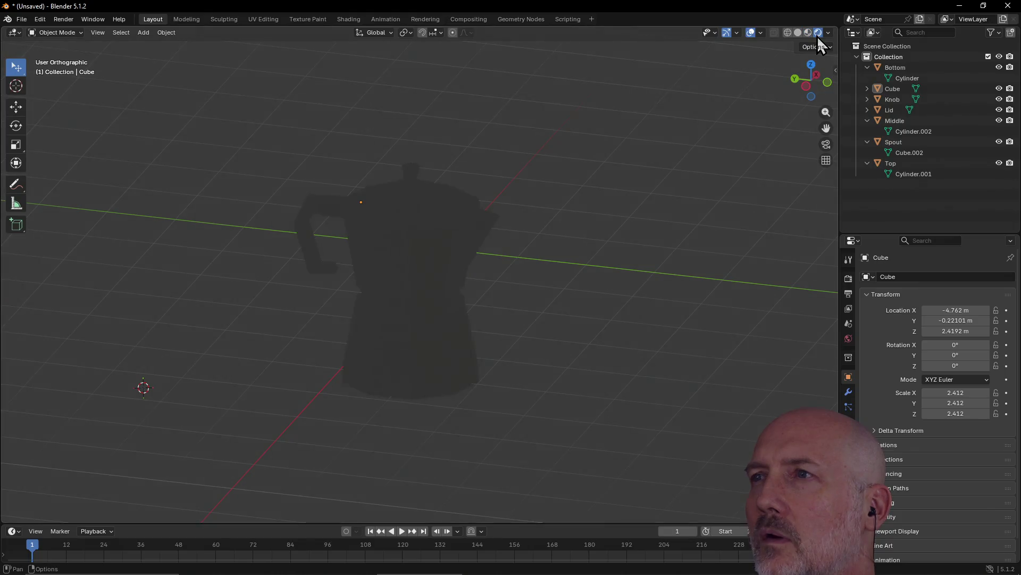
click(807, 34)
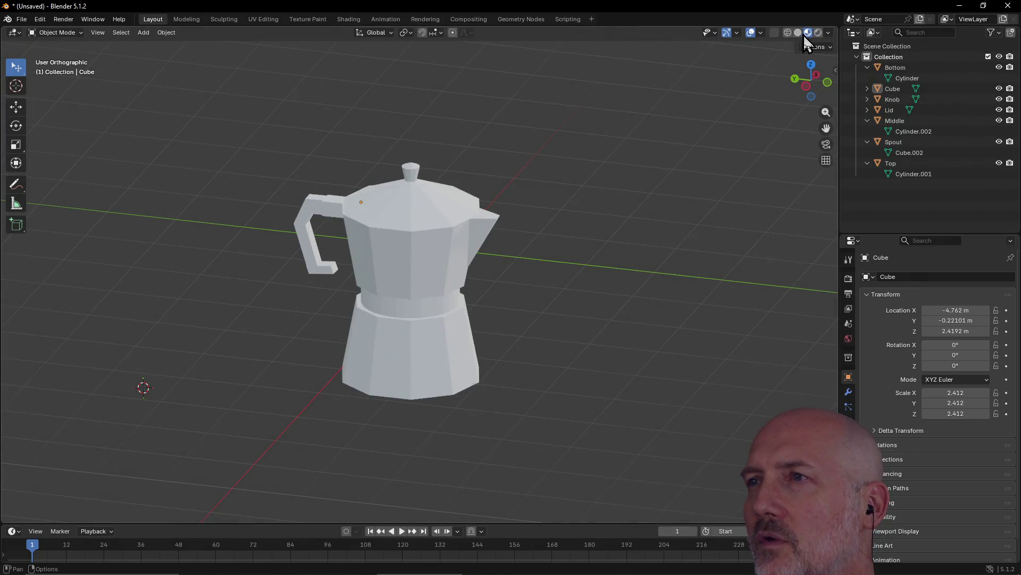
click(797, 34)
click(788, 35)
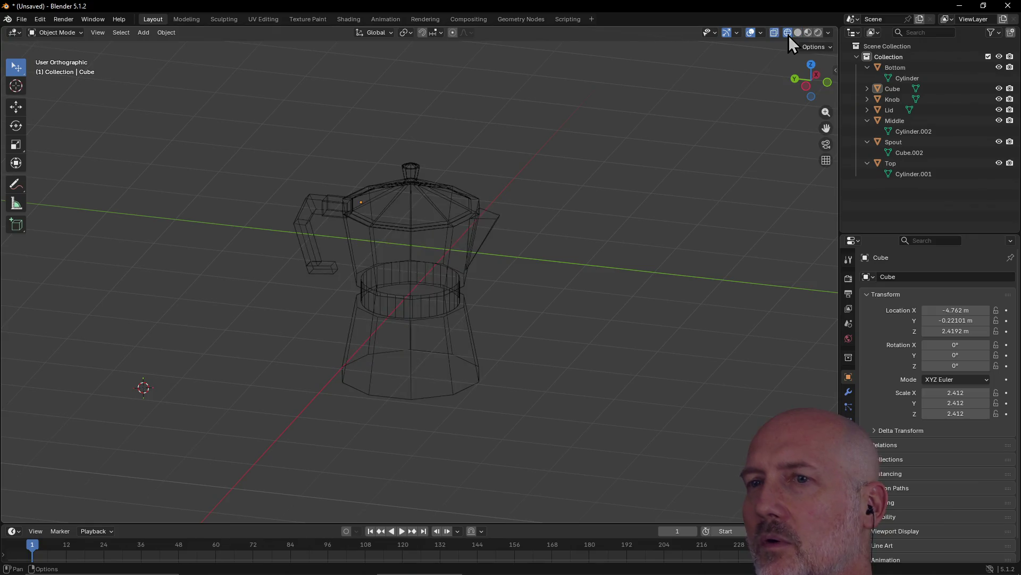
click(795, 34)
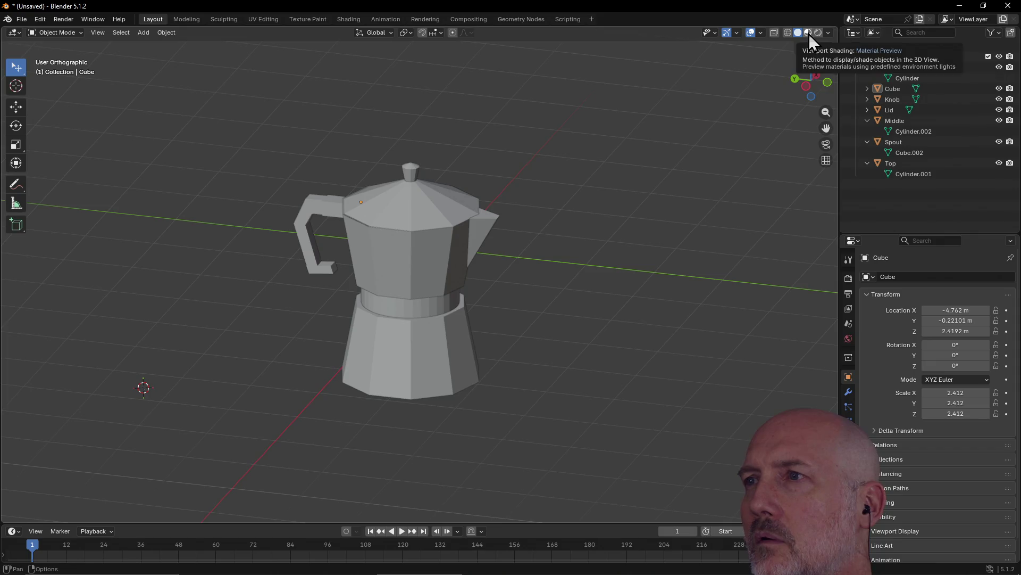
Orbit the orthographic view to inspect the pot from above and its other side
mouse_move(652, 161)
middle_down()
mouse_move(487, 282)
mouse_move(461, 255)
mouse_move(398, 281)
mouse_move(332, 265)
mouse_move(401, 267)
middle_up()
scroll(402, 267, up, 4)
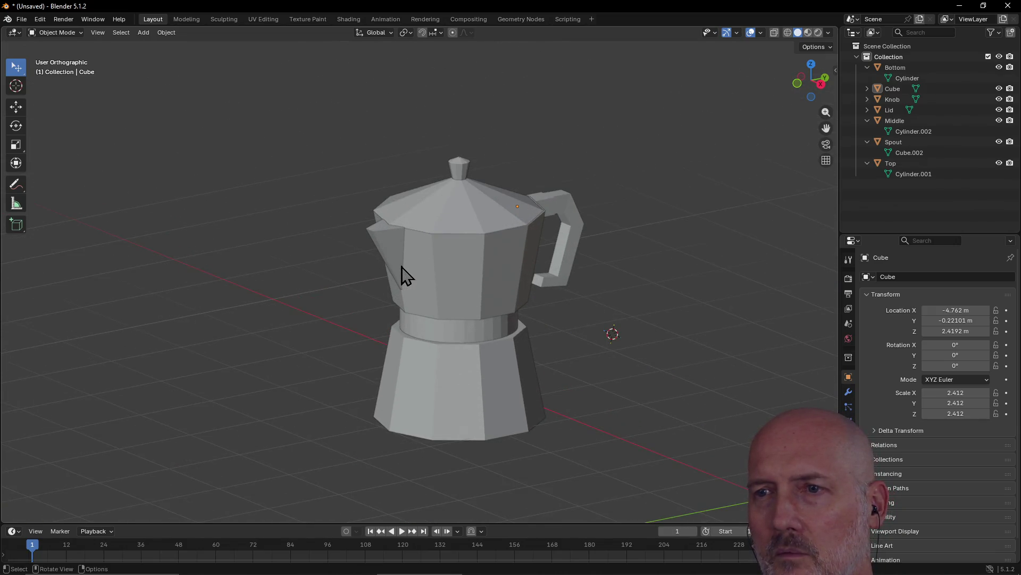
scroll(401, 266, up, 1)
scroll(399, 267, down, 2)
mouse_move(400, 268)
middle_down()
mouse_move(392, 277)
mouse_move(438, 277)
mouse_move(375, 270)
middle_up()
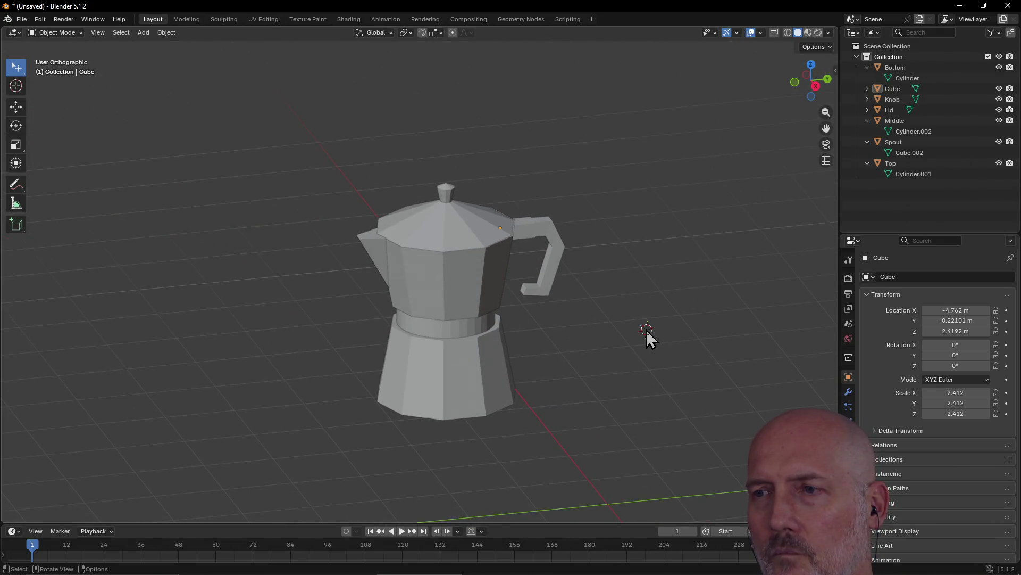
mouse_move(569, 292)
middle_down()
mouse_move(525, 292)
mouse_move(744, 294)
mouse_move(713, 300)
mouse_move(665, 277)
mouse_move(661, 258)
mouse_move(658, 269)
middle_up()
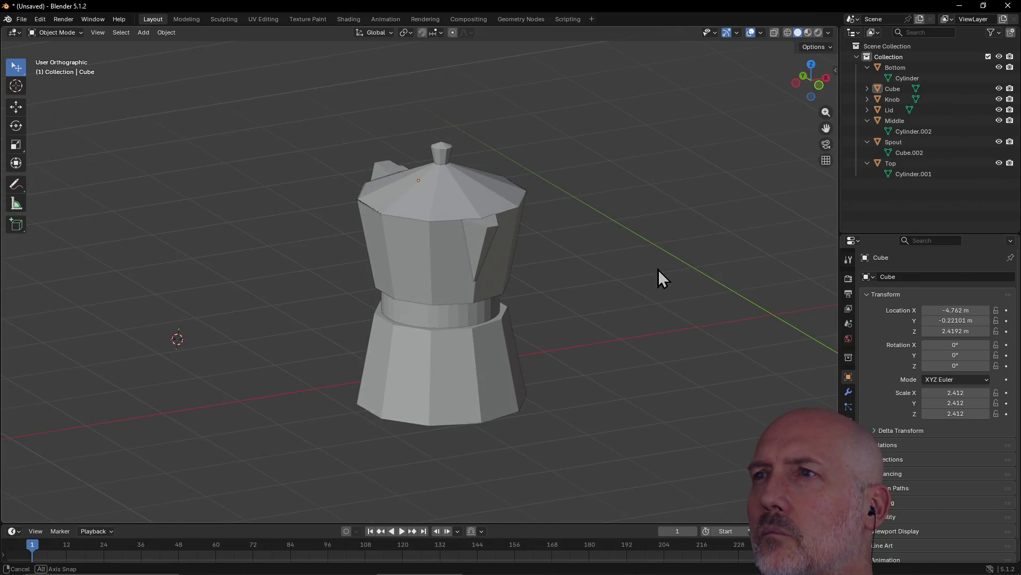
middle_drag(729, 206, 702, 213)
click(186, 19)
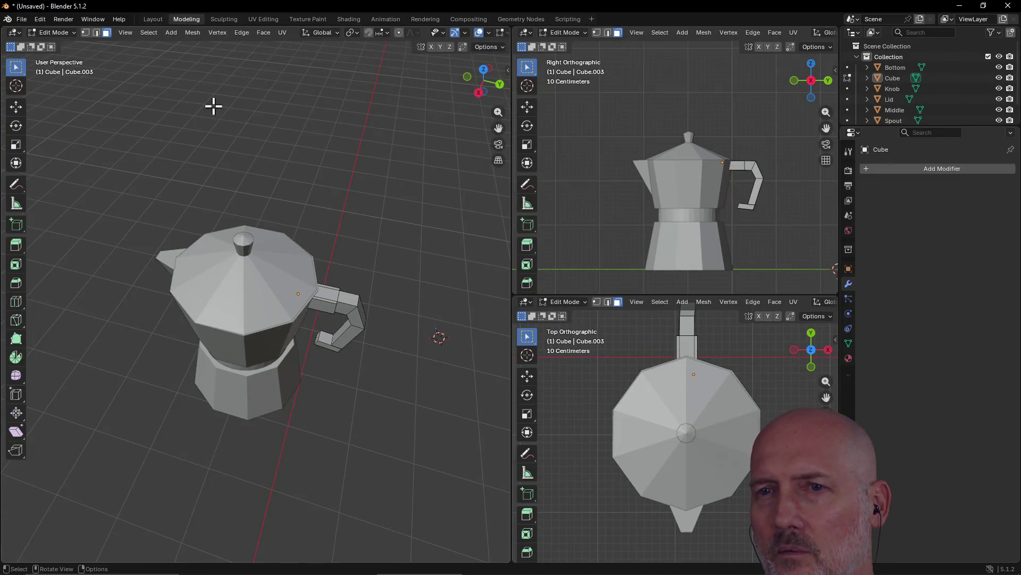
mouse_move(278, 209)
middle_down()
mouse_move(329, 239)
mouse_move(320, 256)
middle_up()
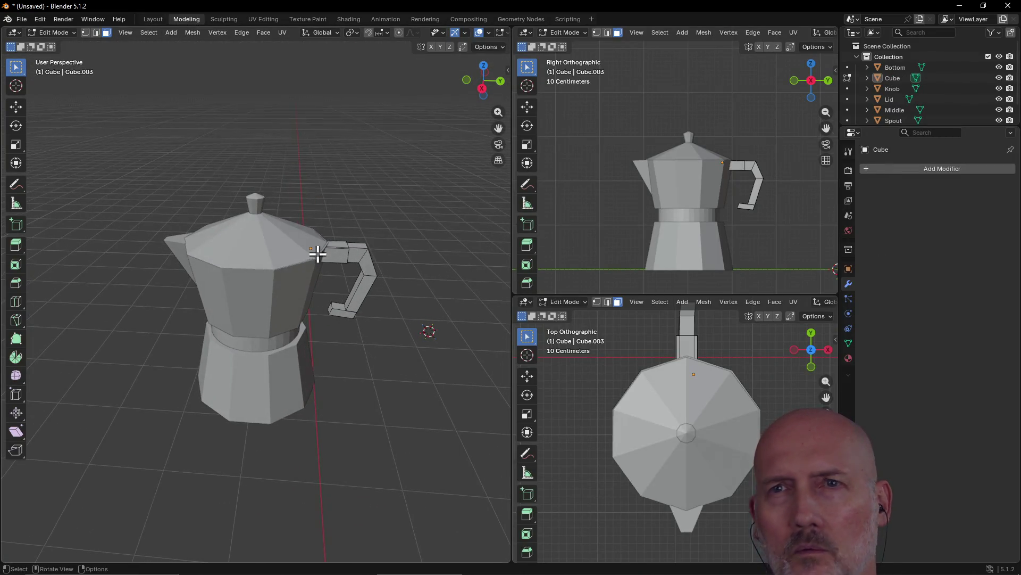
click(152, 20)
mouse_move(306, 140)
middle_down()
mouse_move(244, 144)
mouse_move(384, 213)
mouse_move(294, 204)
mouse_move(284, 247)
mouse_move(342, 226)
mouse_move(331, 241)
mouse_move(270, 251)
mouse_move(371, 228)
mouse_move(493, 239)
mouse_move(406, 242)
middle_up()
scroll(315, 276, down, 6)
scroll(344, 245, up, 8)
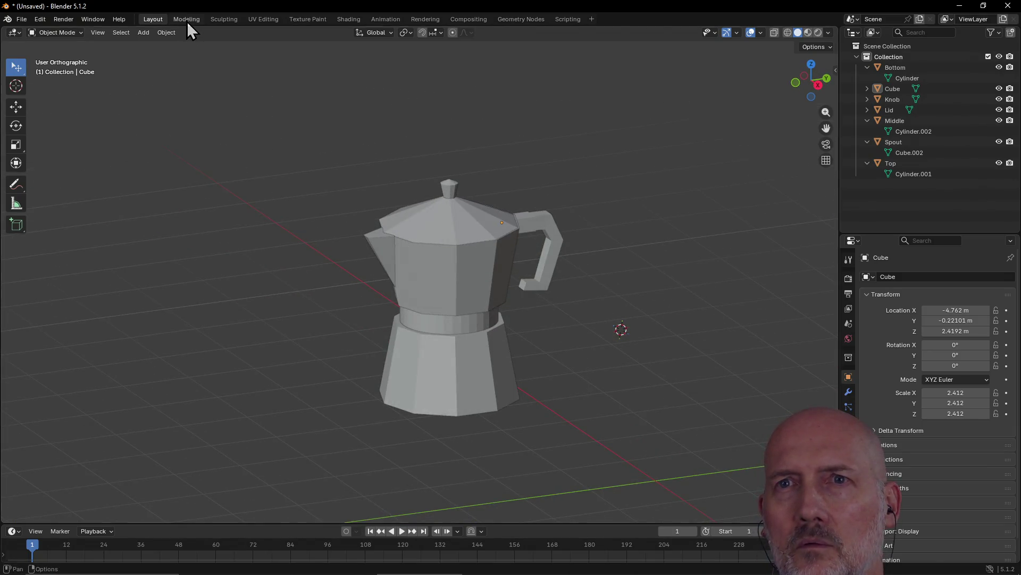
click(186, 19)
mouse_move(269, 125)
middle_down()
mouse_move(285, 142)
mouse_move(324, 142)
mouse_move(260, 130)
mouse_move(315, 148)
mouse_move(198, 75)
middle_up()
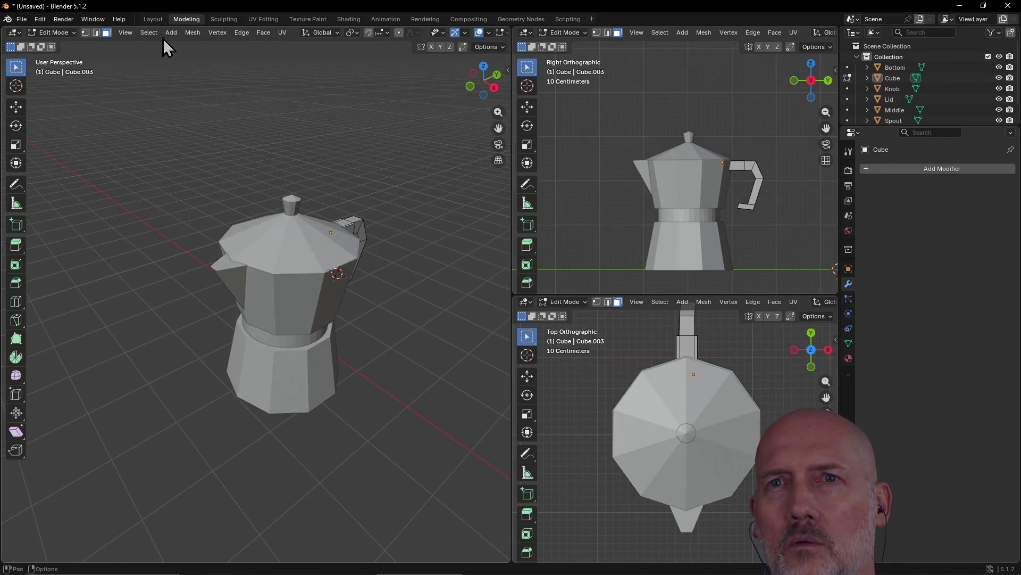
click(149, 21)
mouse_move(231, 142)
middle_down()
mouse_move(267, 190)
mouse_move(244, 164)
middle_up()
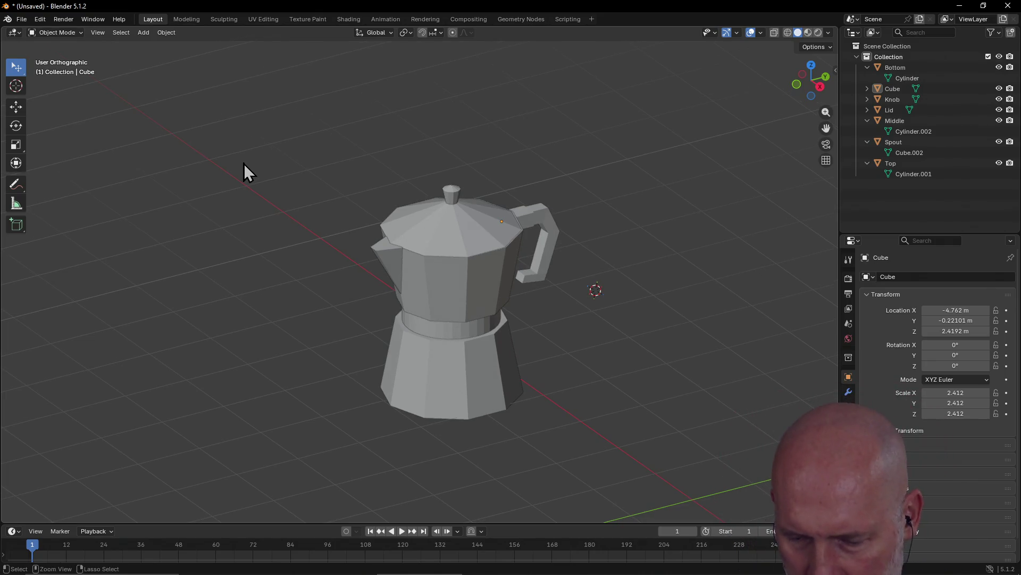
Toggle Edit Mode on the handle and undo back to Object Mode
key(Tab)
key(Tab)
key(Tab)
key(Tab)
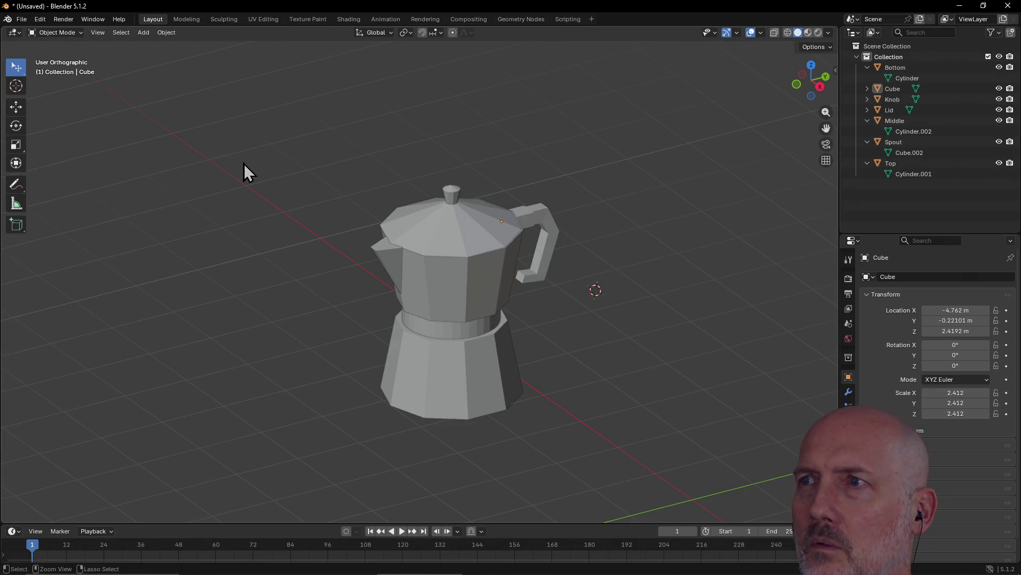
key(Tab)
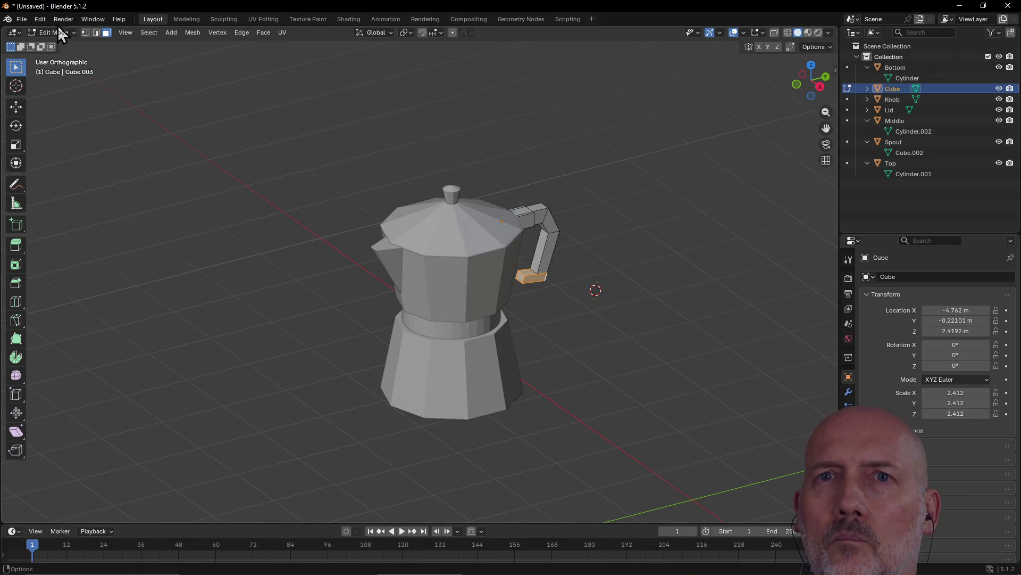
click(39, 20)
click(37, 21)
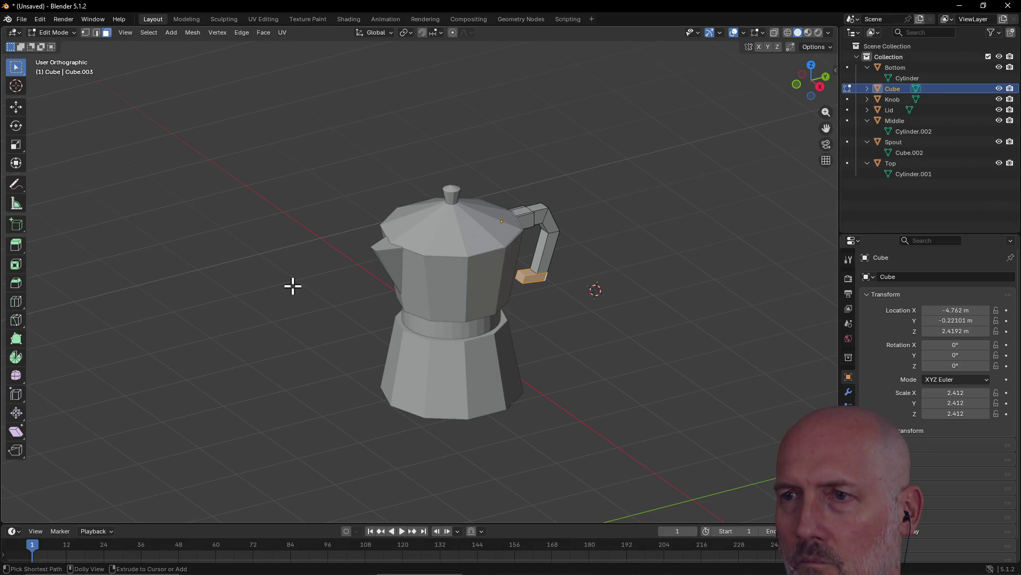
key(ctrl+z)
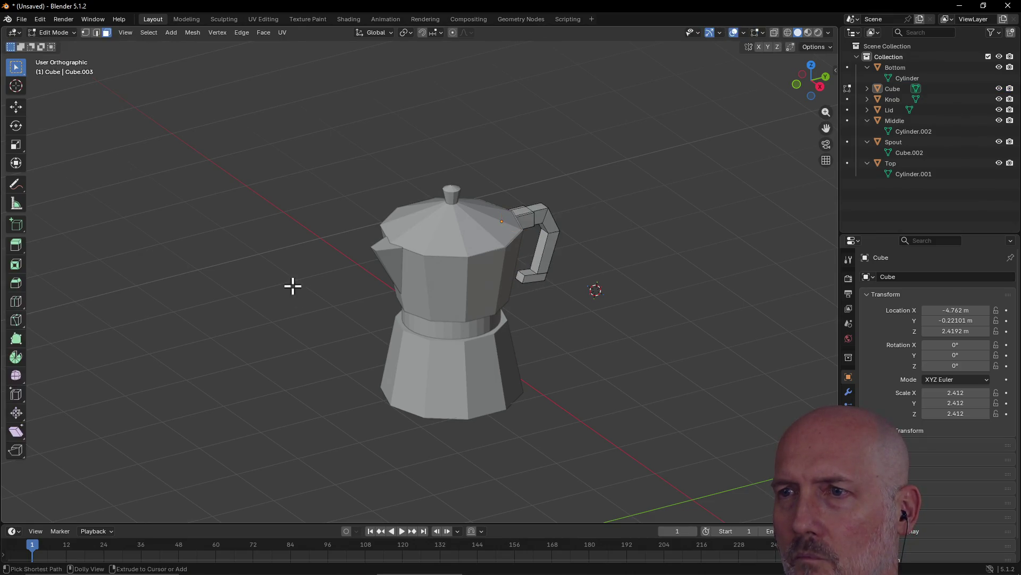
key(ctrl+z)
Zoom and orbit until the pot fills the view from its opposite side
scroll(304, 279, down, 5)
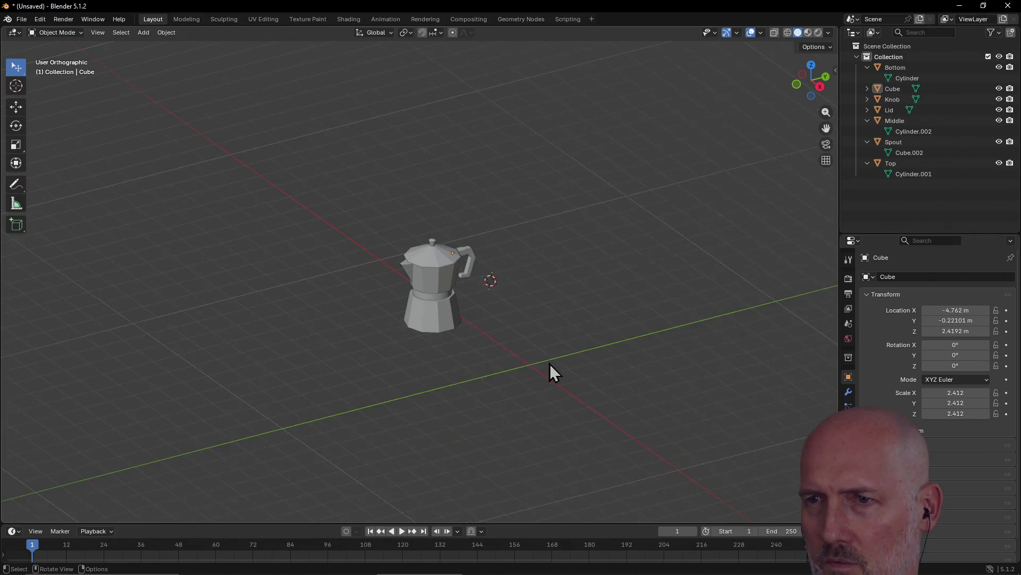
mouse_move(507, 339)
middle_down()
mouse_move(631, 327)
mouse_move(653, 308)
mouse_move(667, 322)
mouse_move(707, 308)
mouse_move(704, 317)
mouse_move(510, 332)
mouse_move(395, 324)
mouse_move(436, 333)
mouse_move(496, 327)
mouse_move(433, 339)
mouse_move(420, 326)
mouse_move(470, 333)
mouse_move(375, 340)
mouse_move(435, 349)
mouse_move(490, 319)
mouse_move(452, 319)
mouse_move(444, 344)
mouse_move(398, 351)
middle_up()
scroll(394, 323, up, 5)
mouse_move(326, 344)
middle_down()
mouse_move(462, 327)
mouse_move(445, 324)
mouse_move(435, 346)
mouse_move(396, 351)
middle_up()
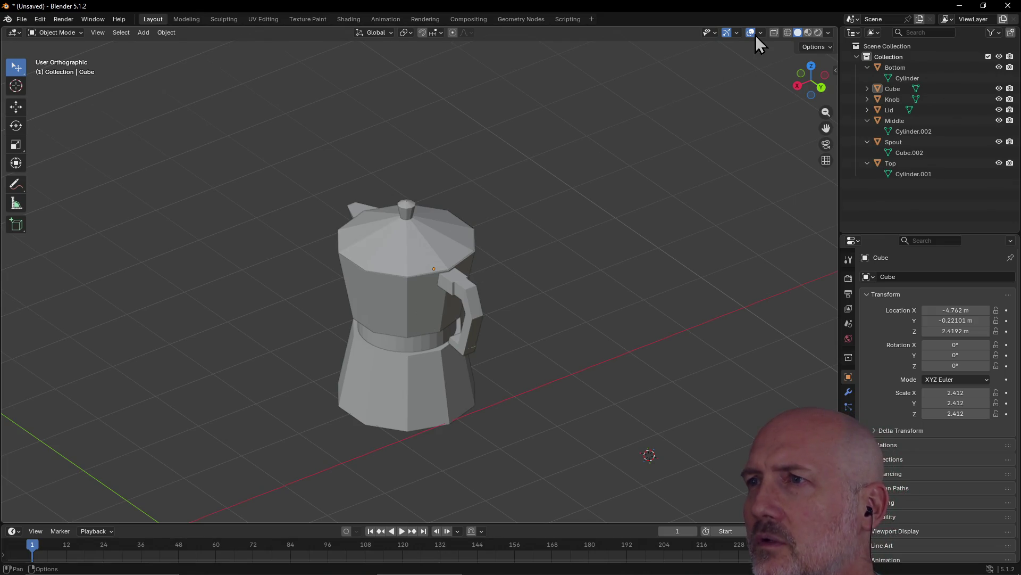
Toggle between perspective and orthographic projection repeatedly, ending in perspective
click(826, 168)
click(825, 165)
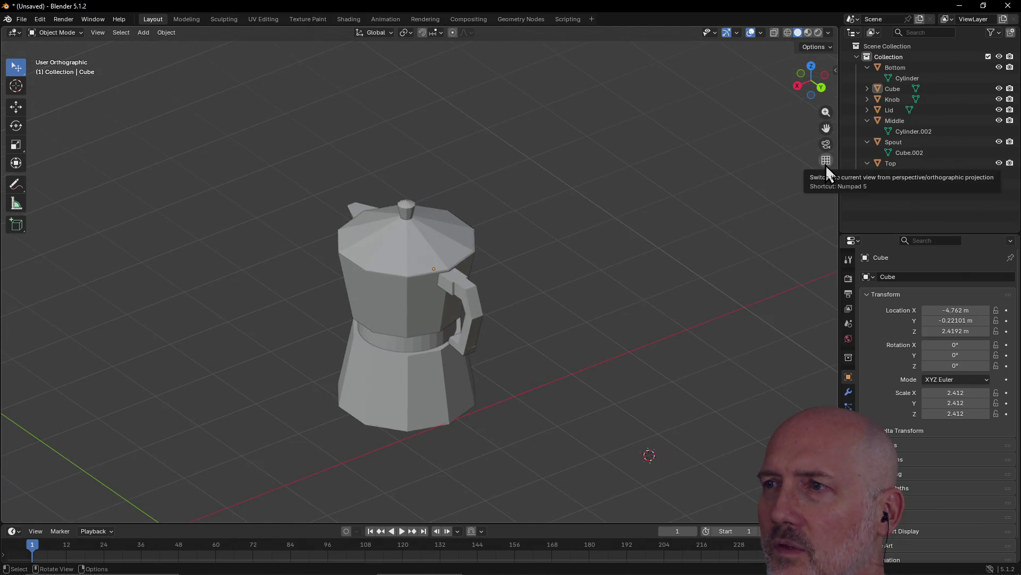
click(825, 164)
click(826, 165)
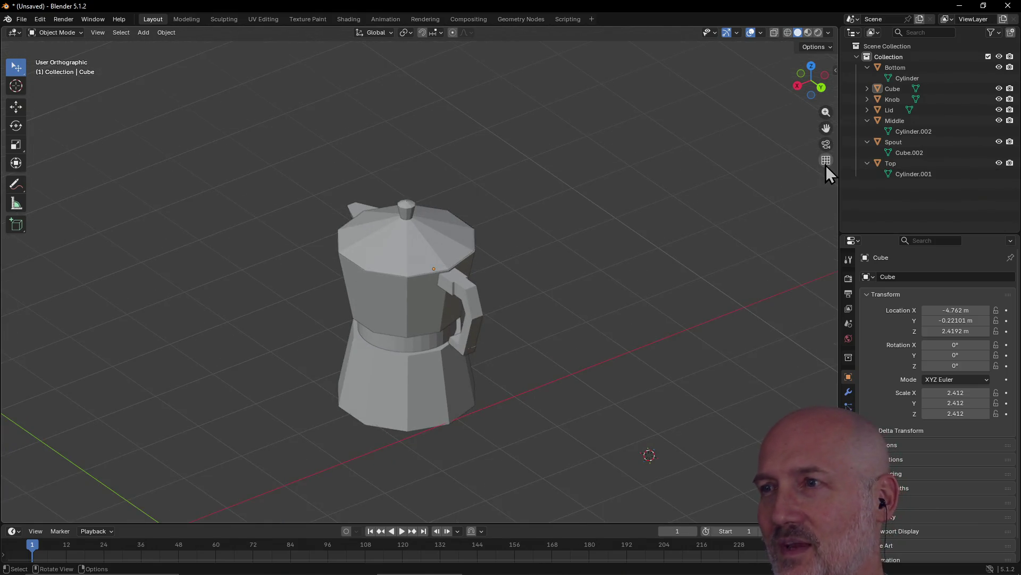
click(825, 164)
click(826, 165)
click(826, 165)
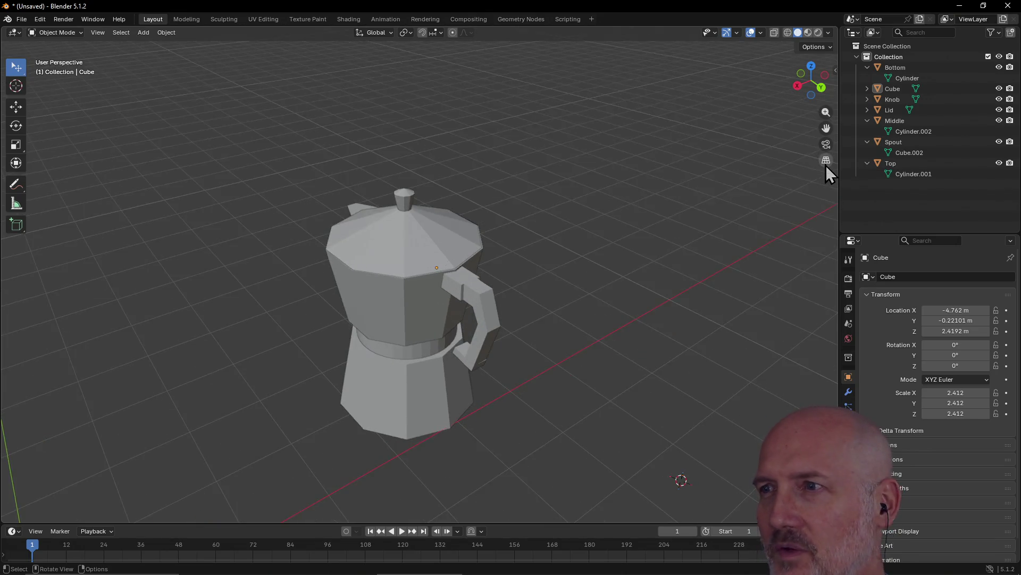
Orbit until the handle faces the viewer, finishing in User Perspective
mouse_move(399, 401)
middle_down()
mouse_move(479, 388)
mouse_move(415, 396)
middle_up()
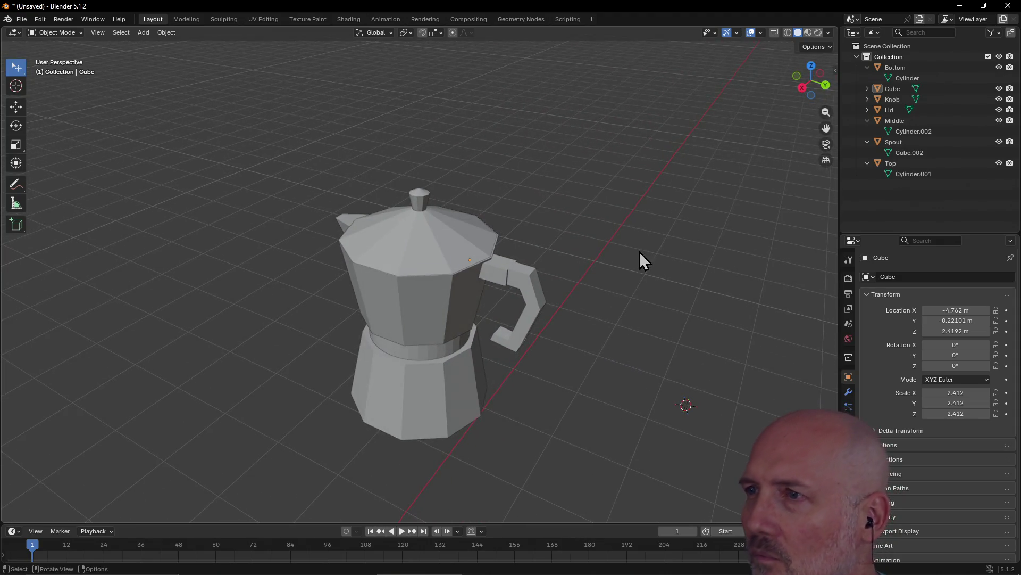
click(826, 163)
mouse_move(659, 227)
middle_down()
mouse_move(743, 209)
mouse_move(668, 228)
mouse_move(583, 215)
mouse_move(689, 220)
mouse_move(634, 288)
mouse_move(577, 276)
mouse_move(539, 225)
mouse_move(458, 216)
mouse_move(615, 215)
mouse_move(626, 246)
mouse_move(618, 213)
mouse_move(575, 279)
middle_up()
click(824, 161)
middle_drag(506, 333, 449, 327)
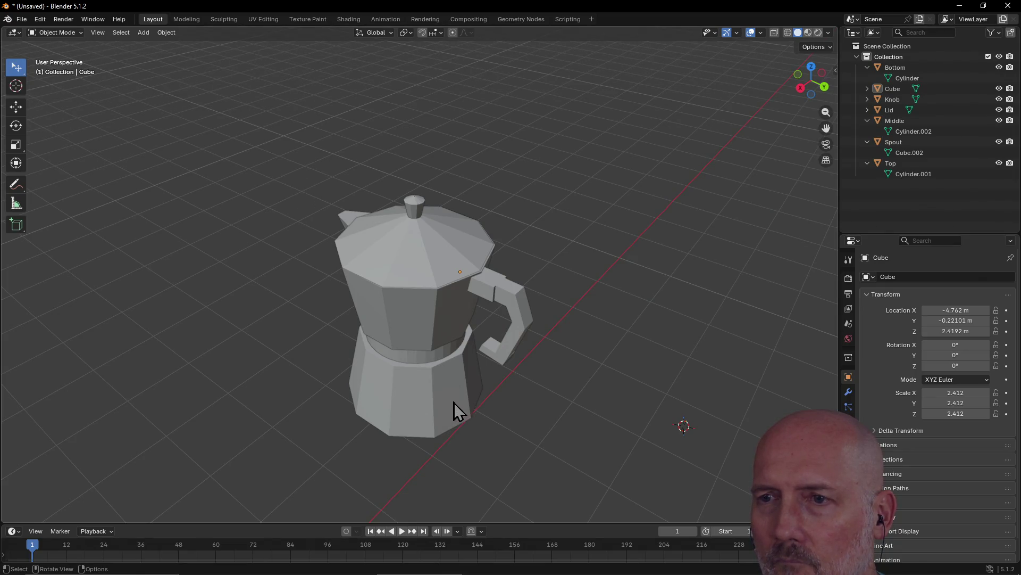
Select the Top piece and frame it with View Selected
key(grave)
click(515, 441)
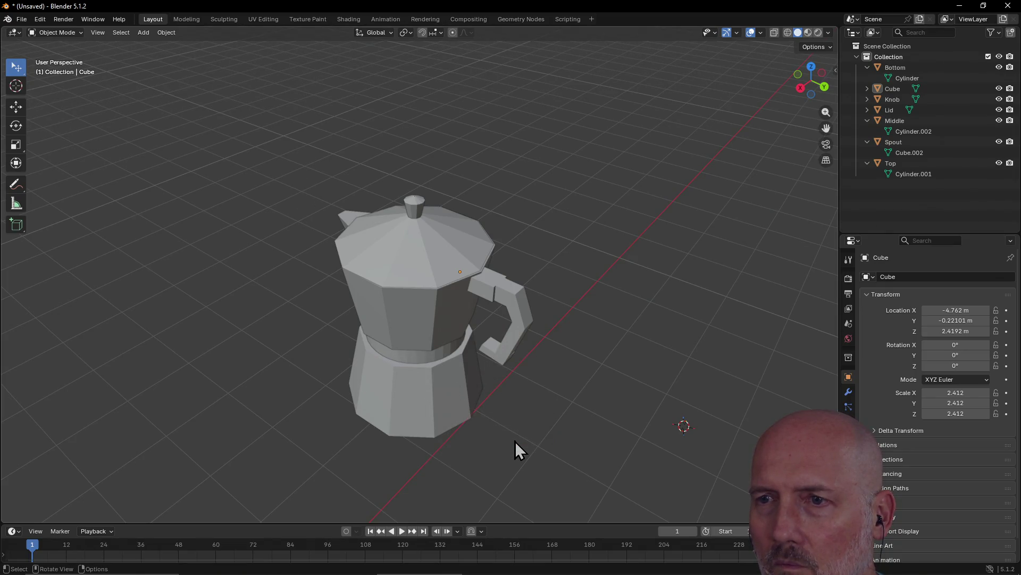
click(419, 336)
key(grave)
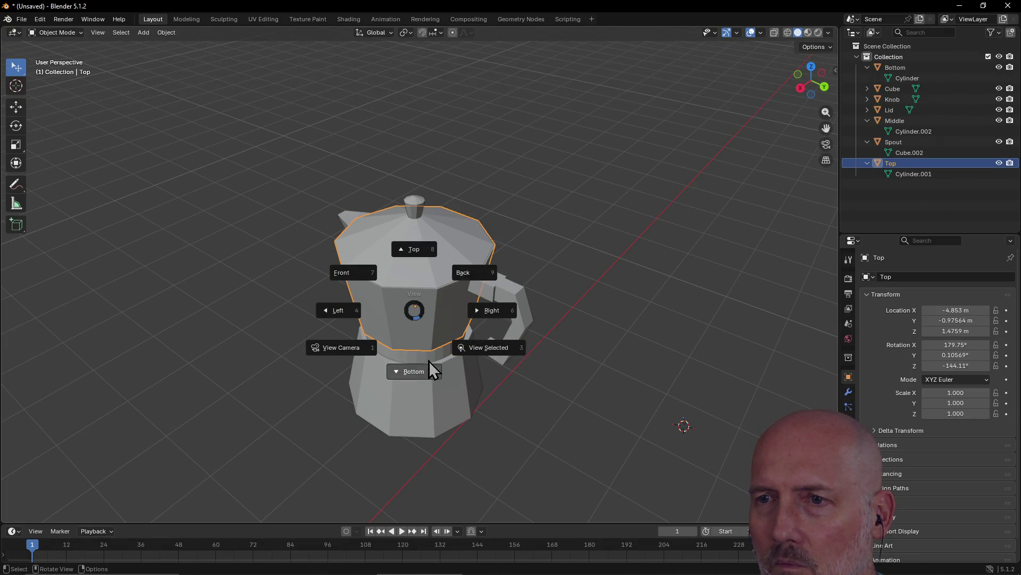
click(465, 348)
Frame the Middle band with View Selected, zoom back out and deselect it
click(451, 413)
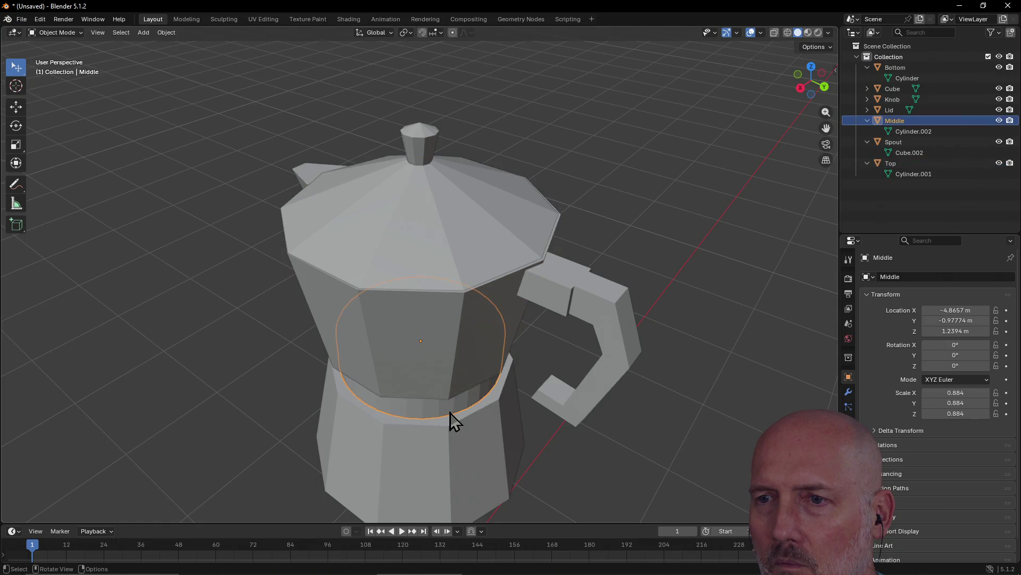
key(grave)
click(519, 445)
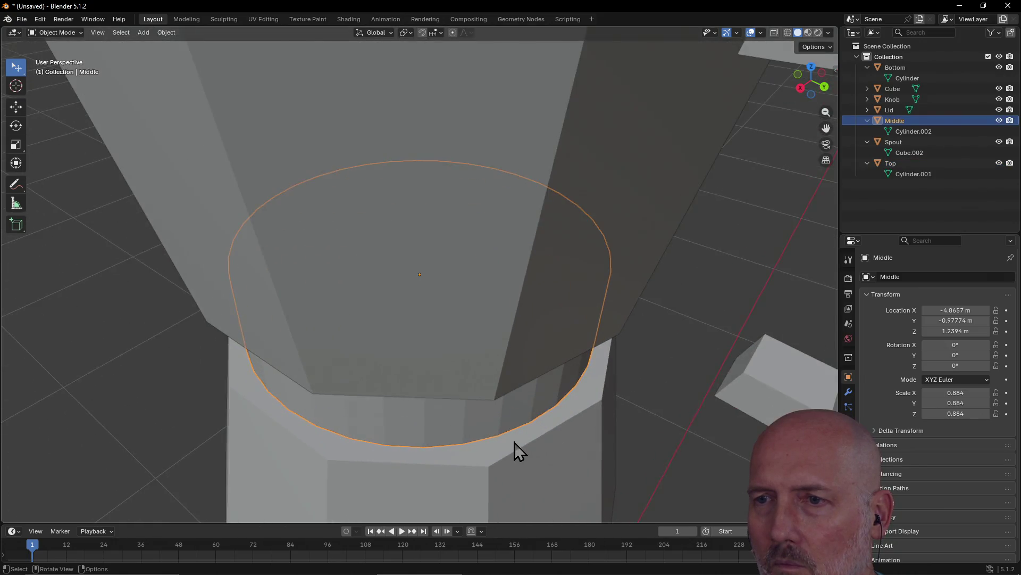
scroll(515, 442, down, 3)
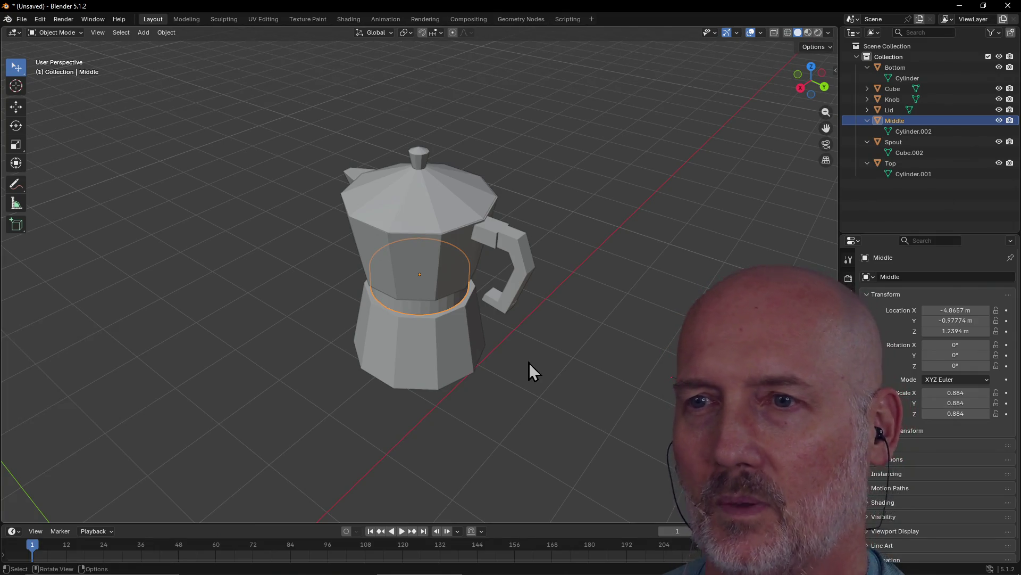
click(529, 362)
Orbit around the finished moka pot to inspect it from all sides
mouse_move(529, 362)
middle_down()
mouse_move(285, 352)
mouse_move(458, 364)
mouse_move(350, 378)
mouse_move(476, 379)
mouse_move(410, 383)
mouse_move(407, 421)
middle_up()
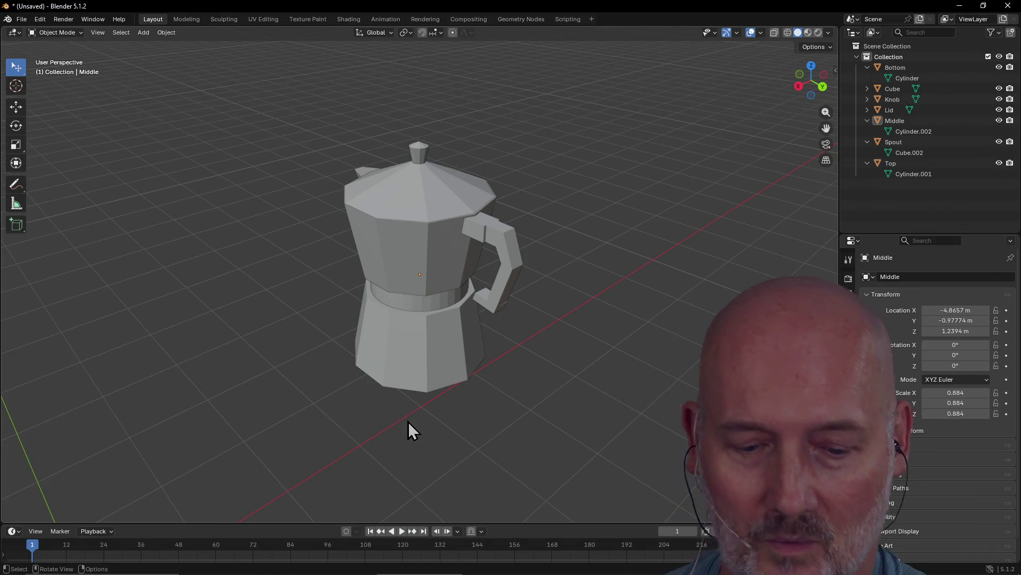
Orbit the pot from low, side and high angles, then bring the Twitch raid browser over Blender
mouse_move(418, 381)
middle_down()
mouse_move(506, 398)
mouse_move(476, 330)
mouse_move(232, 344)
middle_up()
mouse_move(455, 307)
middle_down()
mouse_move(367, 319)
mouse_move(507, 289)
mouse_move(433, 267)
mouse_move(536, 285)
mouse_move(433, 285)
mouse_move(525, 261)
mouse_move(422, 273)
mouse_move(534, 263)
mouse_move(432, 264)
mouse_move(554, 259)
mouse_move(454, 308)
mouse_move(604, 294)
mouse_move(399, 342)
mouse_move(496, 368)
mouse_move(432, 388)
middle_up()
mouse_move(529, 273)
middle_down()
mouse_move(391, 279)
mouse_move(501, 246)
mouse_move(404, 209)
mouse_move(409, 272)
mouse_move(512, 227)
mouse_move(452, 193)
mouse_move(455, 278)
mouse_move(463, 224)
mouse_move(447, 246)
mouse_move(376, 256)
mouse_move(468, 244)
mouse_move(416, 244)
mouse_move(541, 242)
mouse_move(455, 231)
mouse_move(410, 267)
mouse_move(458, 244)
middle_up()
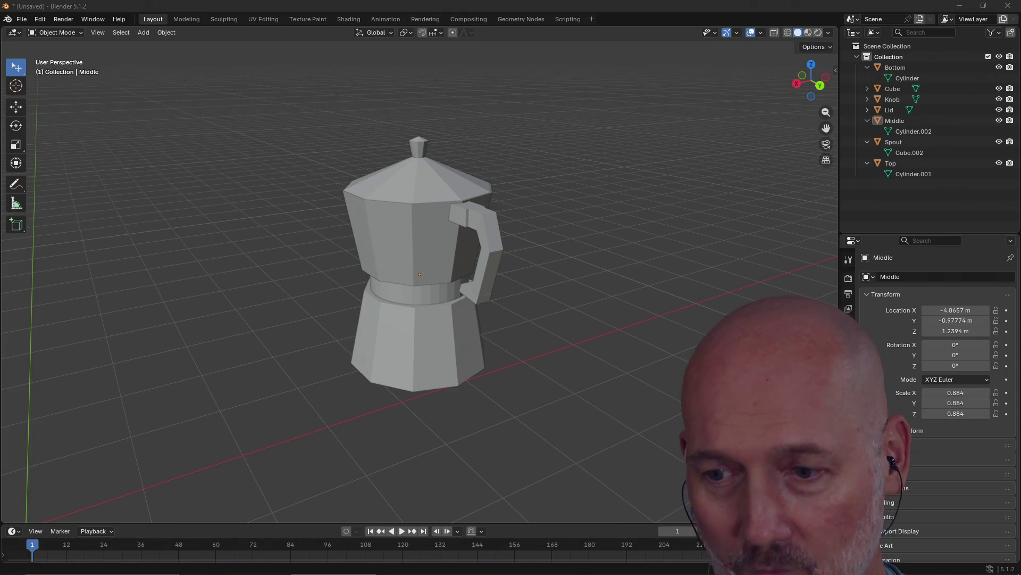
mouse_move(1020, 24)
mouse_down()
mouse_move(803, 23)
mouse_move(524, 68)
mouse_up()
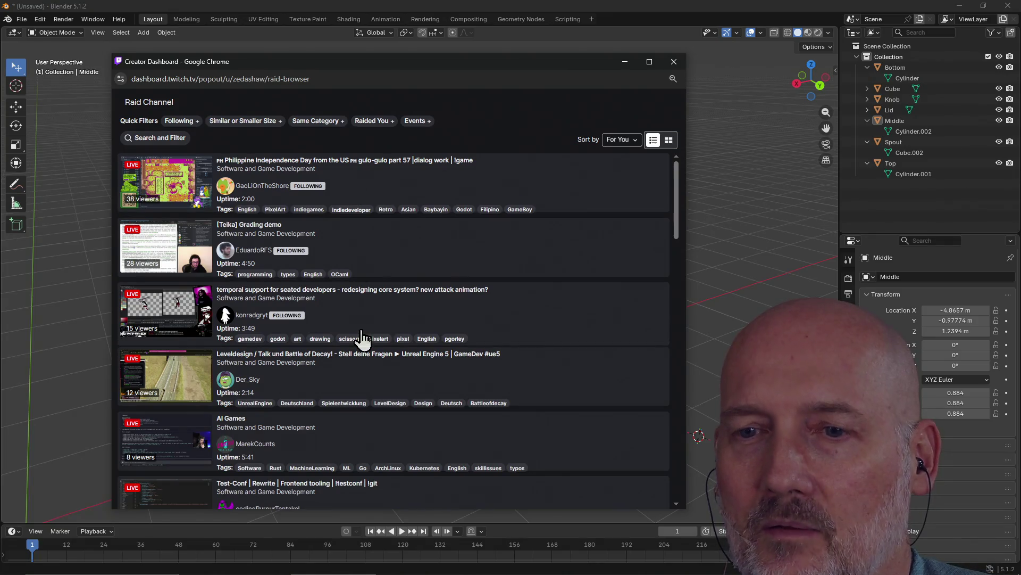
Replace the Raided You filter with Following and Same Category, then preview the Ruby and Chill stream
scroll(367, 340, down, 3)
scroll(377, 377, down, 1)
scroll(376, 377, up, 3)
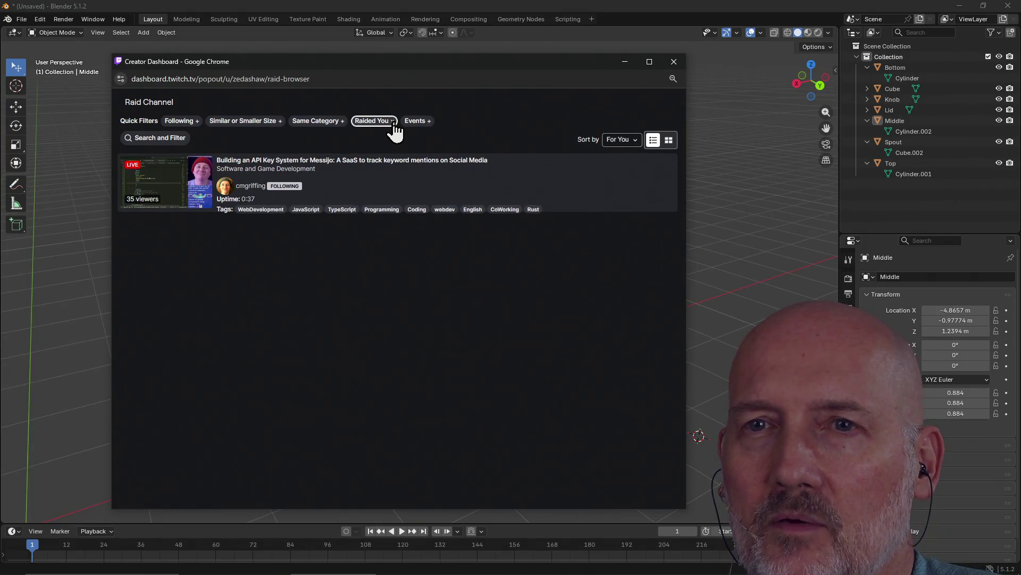
click(393, 122)
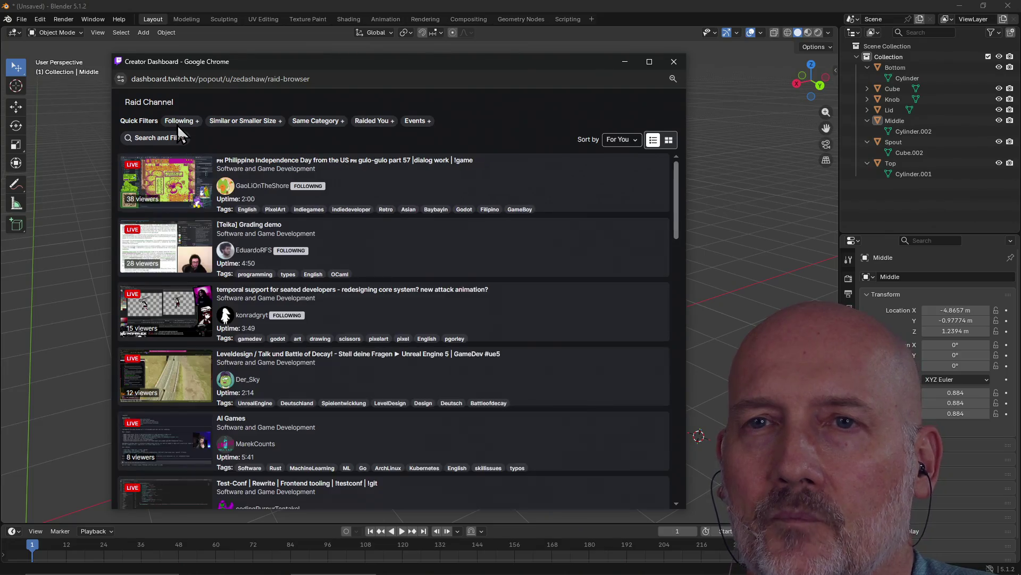
click(179, 122)
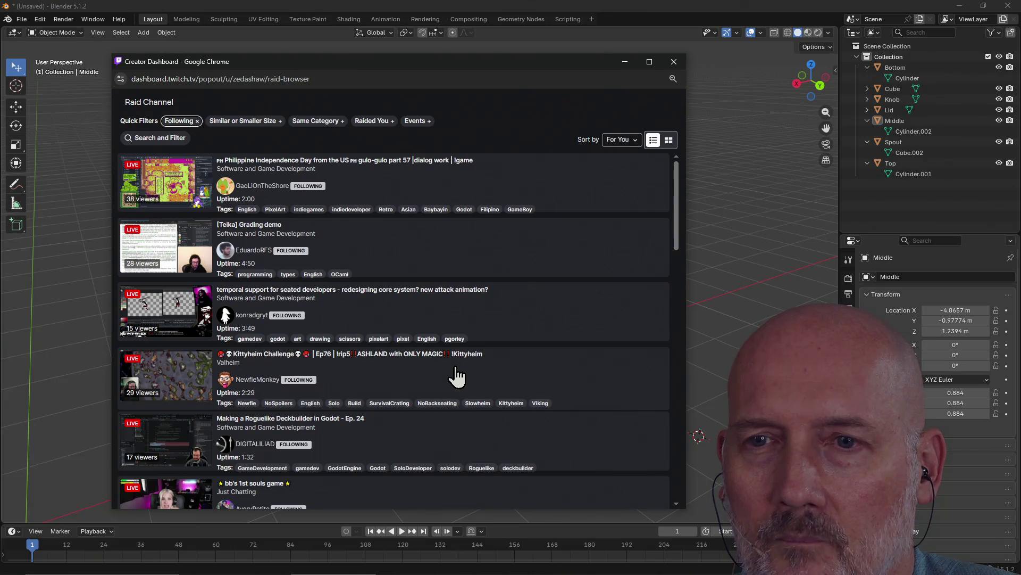
scroll(456, 376, down, 2)
click(319, 122)
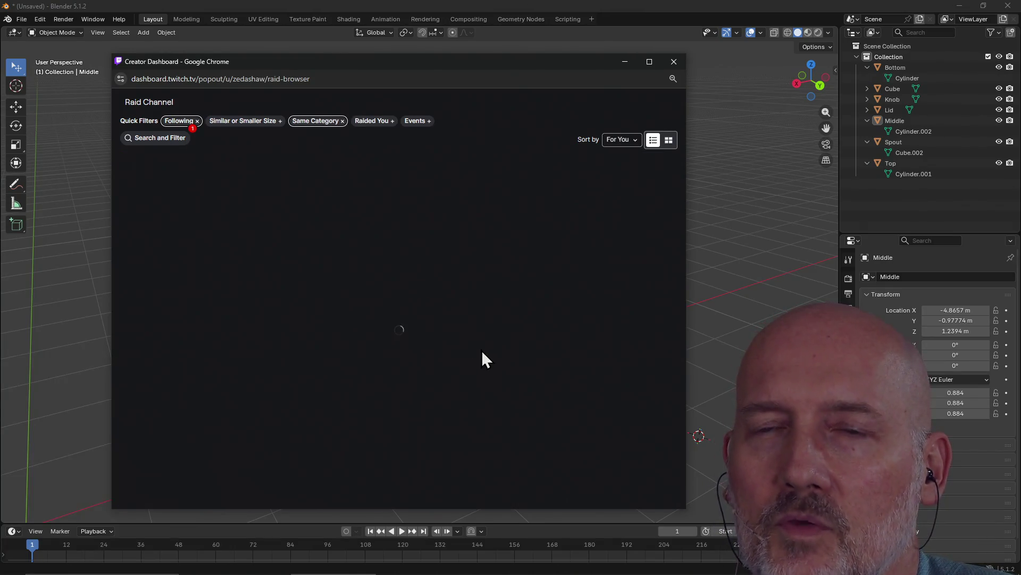
scroll(420, 330, down, 5)
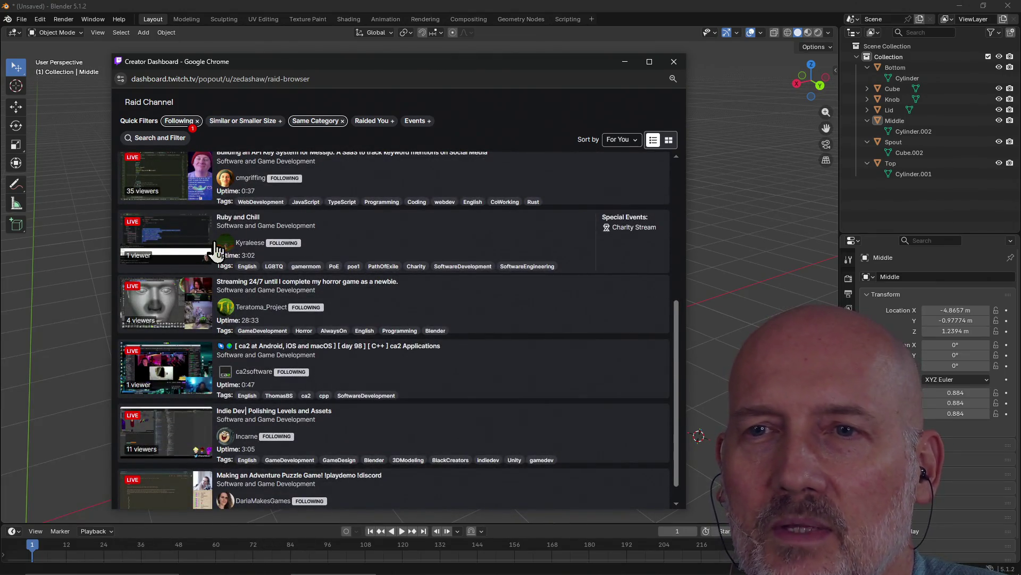
click(163, 242)
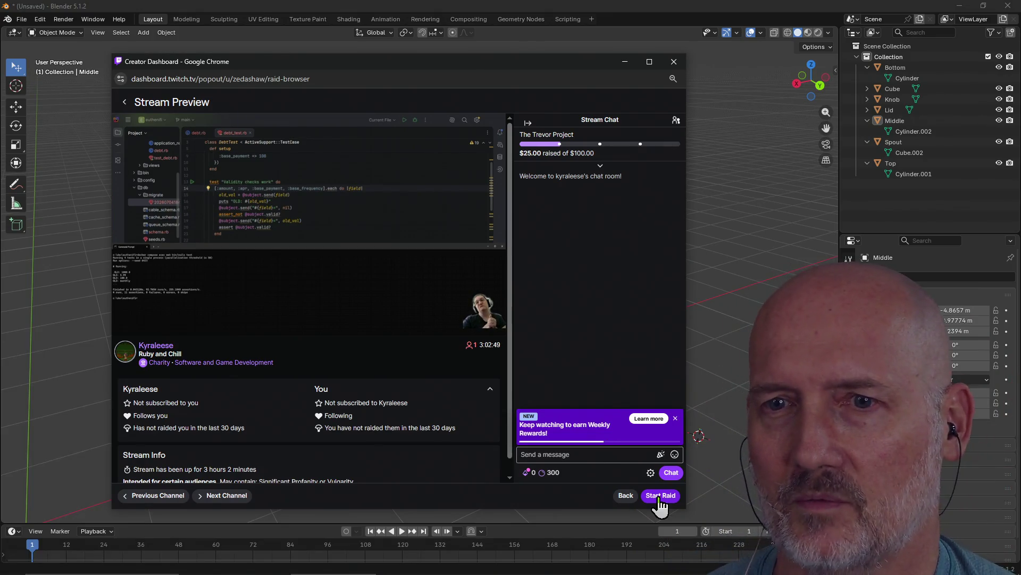
Start the raid to the Ruby and Chill channel
click(660, 498)
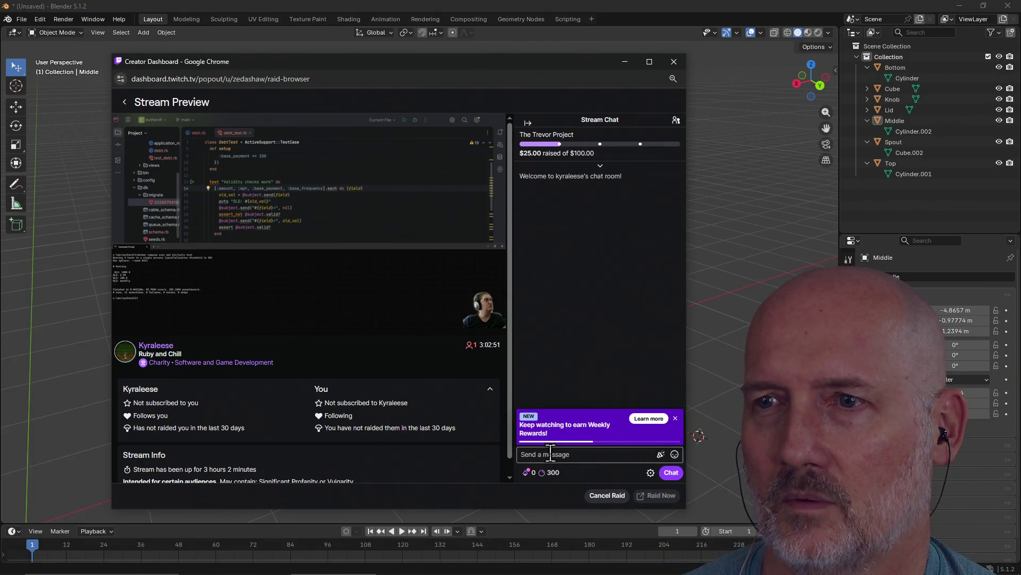